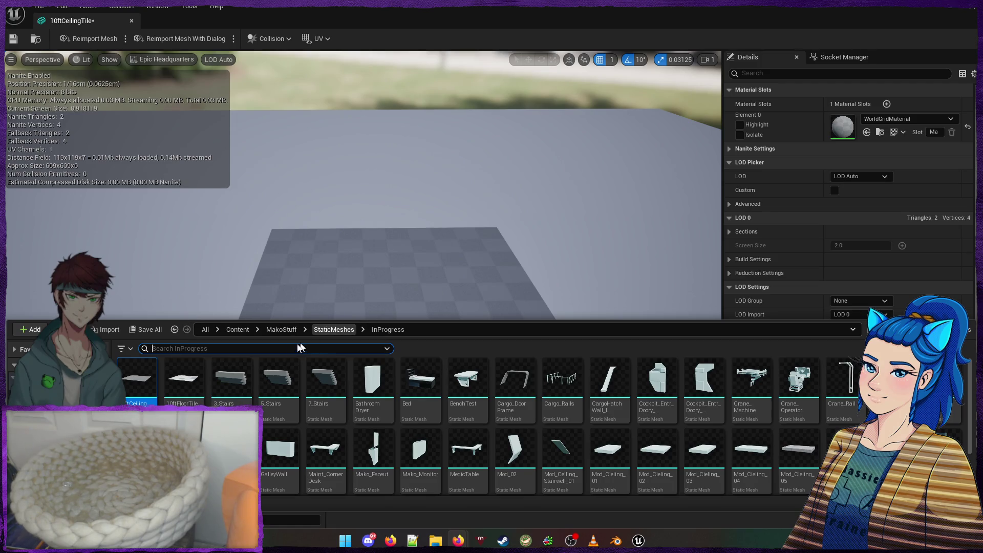
# Find MI_Ceiling_B, assign it to the 10ftCeilingTile's Element 0 material slot, and return to Frigate_Interior
pyautogui.write('MI_C')
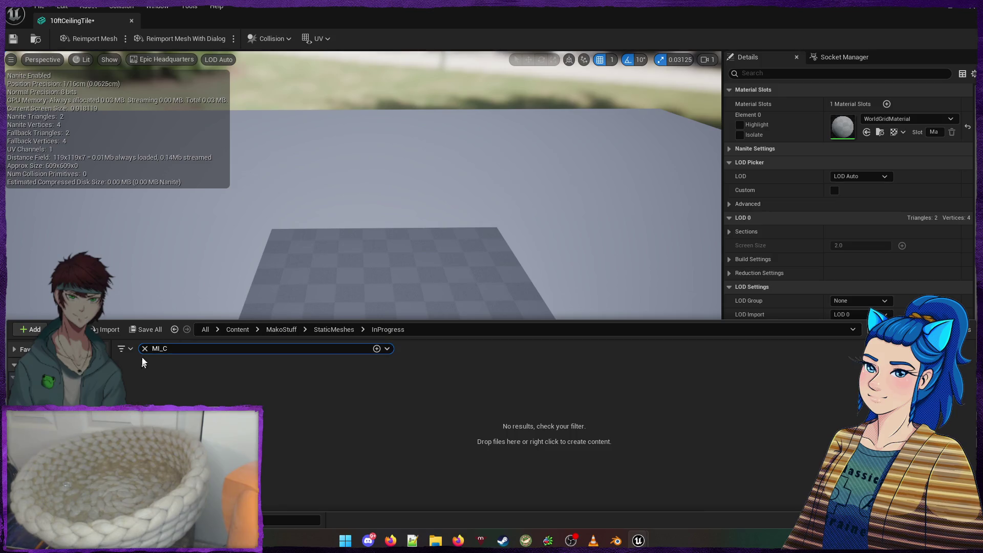
pyautogui.click(229, 331)
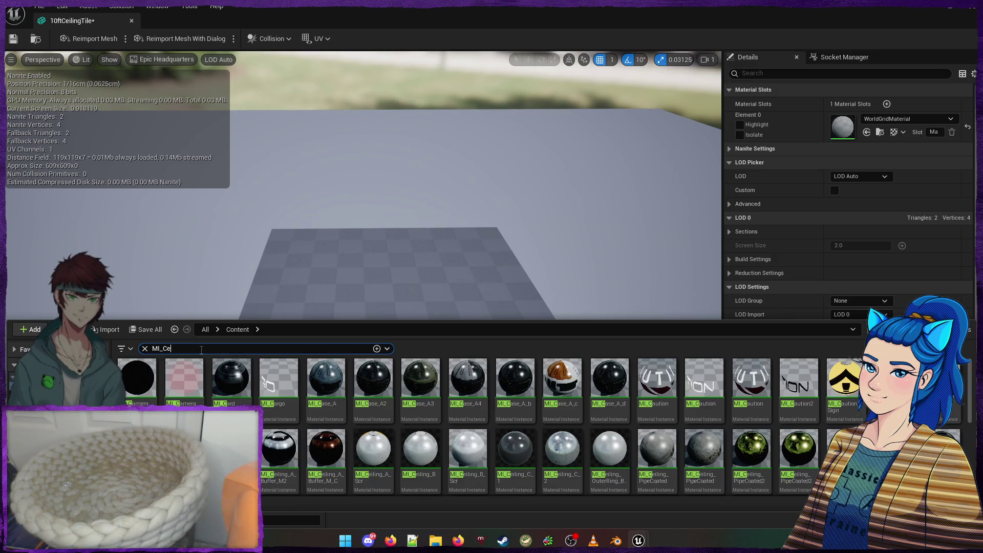
pyautogui.write('i')
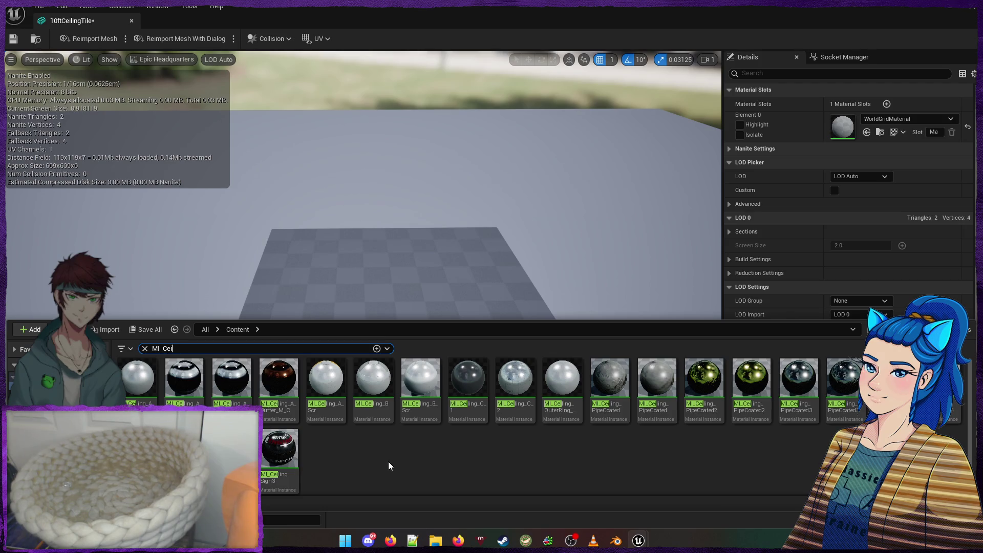
pyautogui.moveTo(420, 381); pyautogui.dragTo(870, 125)
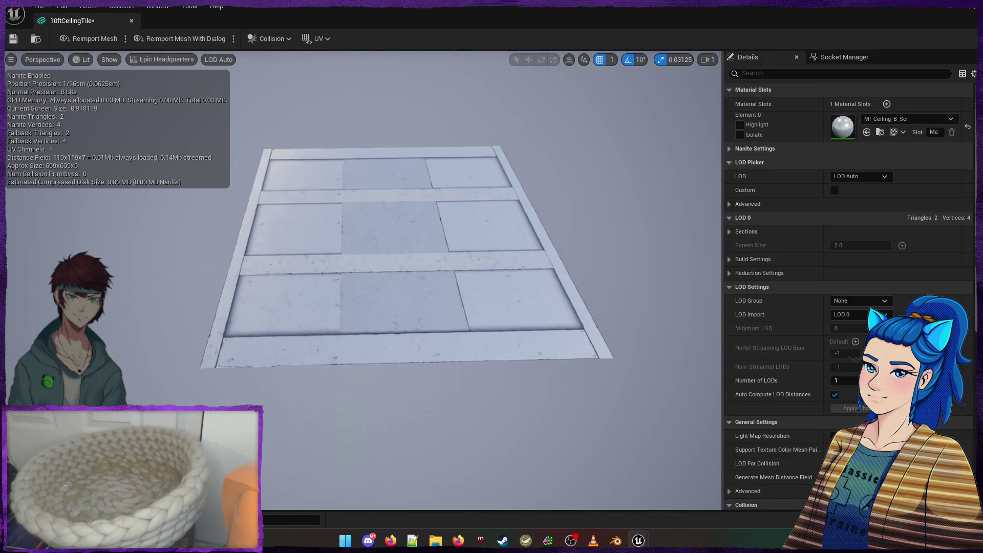
pyautogui.moveTo(306, 465)
pyautogui.mouseDown()
pyautogui.moveTo(389, 440)
pyautogui.moveTo(305, 465)
pyautogui.moveTo(344, 430)
pyautogui.mouseUp()
pyautogui.hotkey('ctrl', 'space')
pyautogui.click(373, 384)
pyautogui.moveTo(373, 384); pyautogui.dragTo(853, 121)
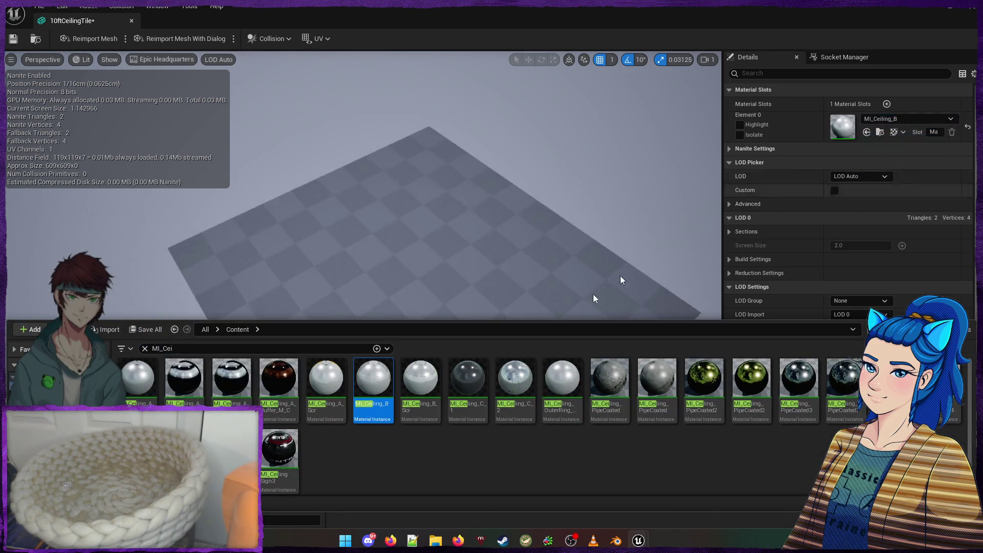
pyautogui.hotkey('alt', 'Tab')
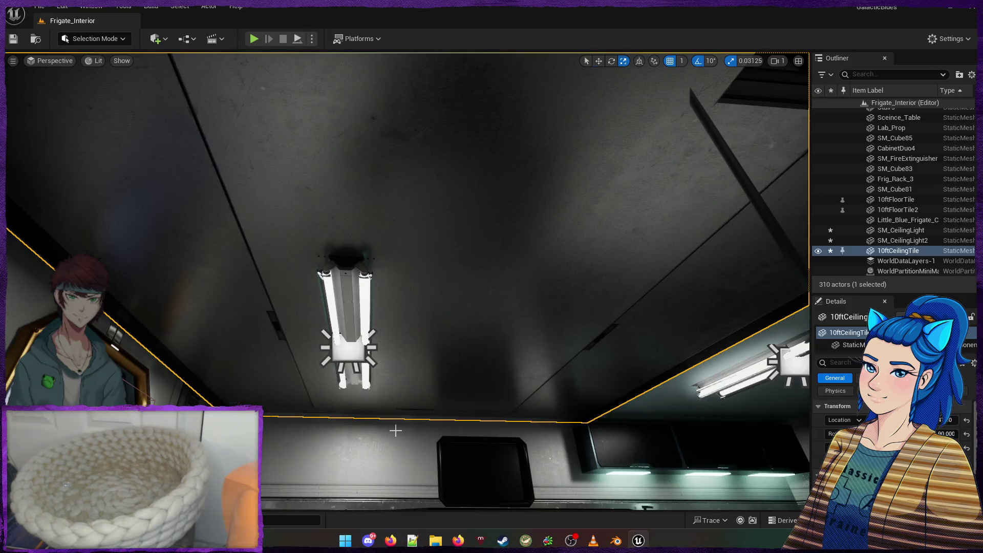
# Alt-drag a duplicate of the ceiling tile and nudge it along Y while checking the ceiling lights
pyautogui.moveTo(265, 416); pyautogui.dragTo(621, 423)
pyautogui.moveTo(517, 469); pyautogui.dragTo(517, 469)
pyautogui.moveTo(422, 399)
pyautogui.mouseDown()
pyautogui.moveTo(439, 400)
pyautogui.moveTo(423, 401)
pyautogui.mouseUp()
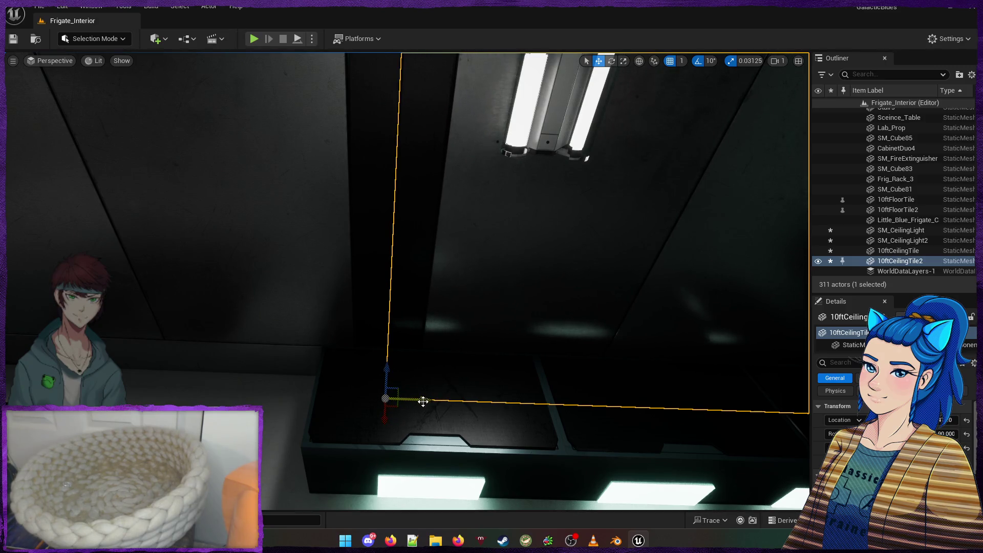
pyautogui.press('Escape')
pyautogui.moveTo(344, 450); pyautogui.dragTo(345, 450)
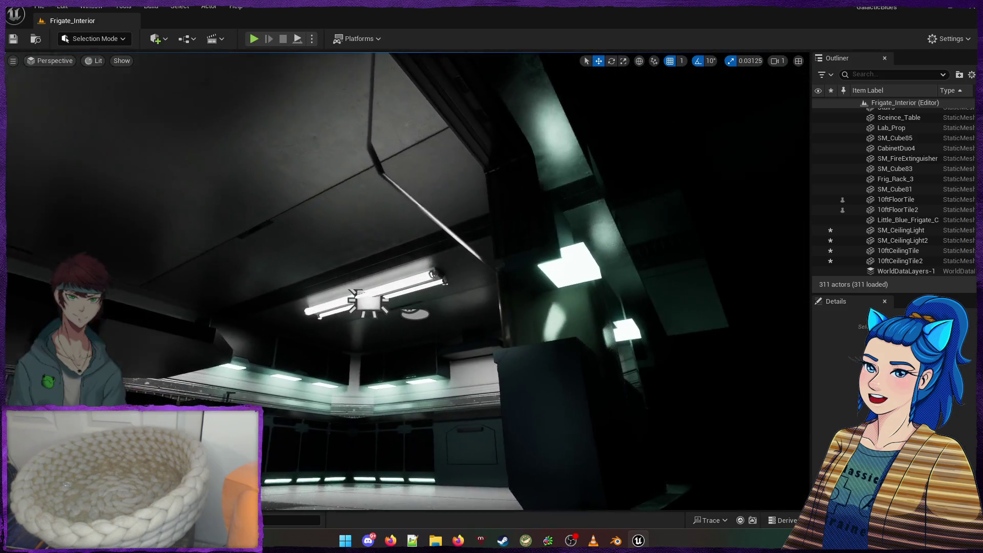
pyautogui.moveTo(368, 443); pyautogui.dragTo(368, 443)
# Undo the duplicate, turn the tile to 180 degrees, and slide it left into the ceiling gap
pyautogui.hotkey('ctrl', 'z')
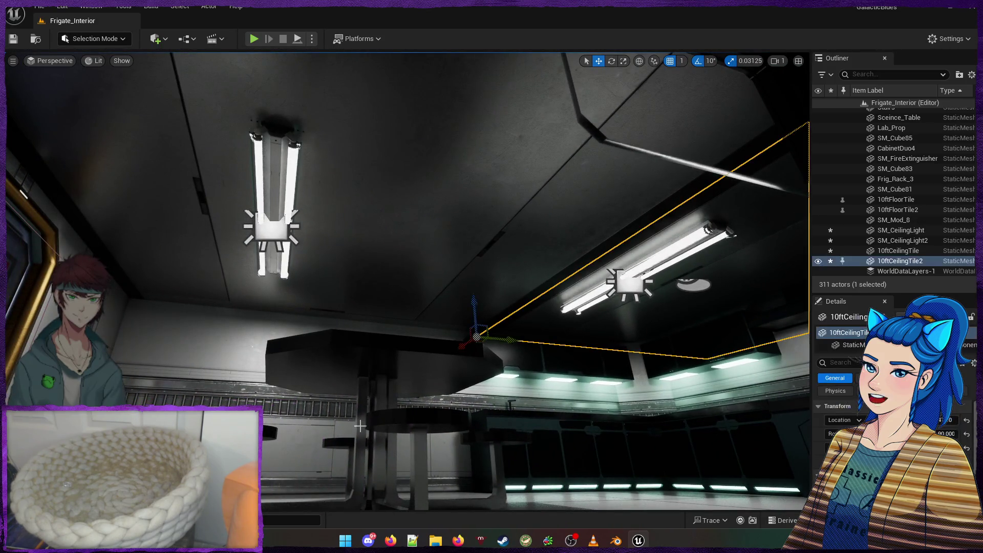
pyautogui.hotkey('ctrl', 'z')
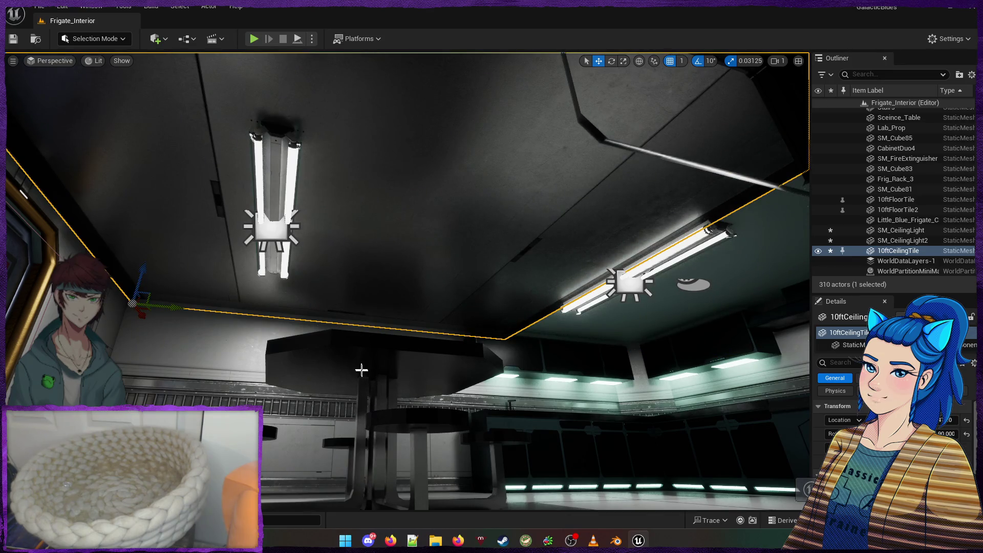
pyautogui.hotkey('ctrl', 'z')
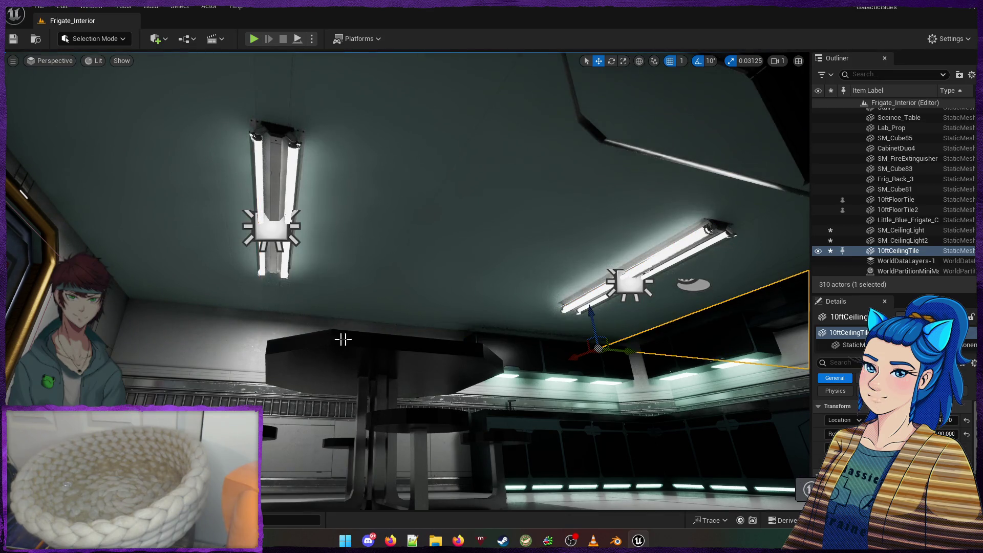
pyautogui.hotkey('ctrl', 'z')
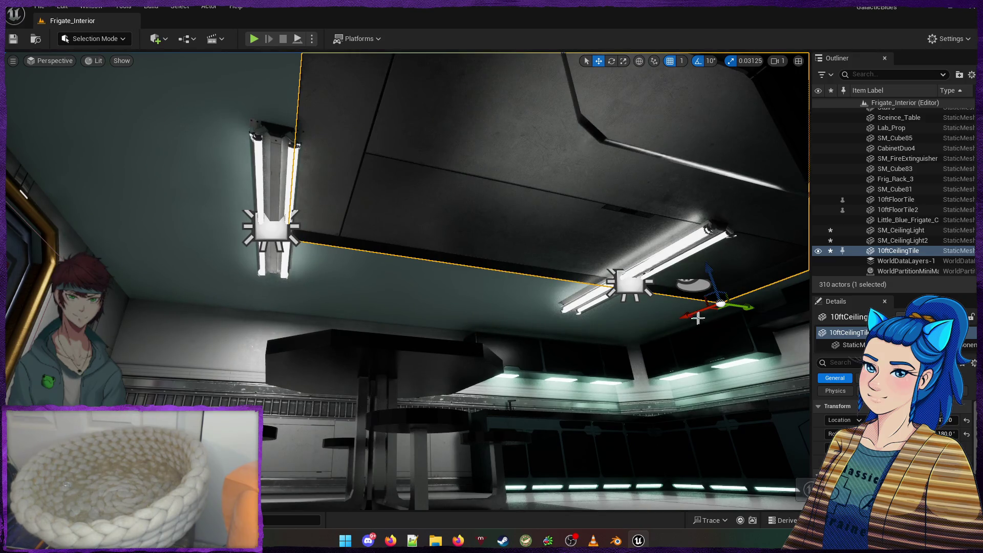
pyautogui.moveTo(681, 314); pyautogui.dragTo(494, 344)
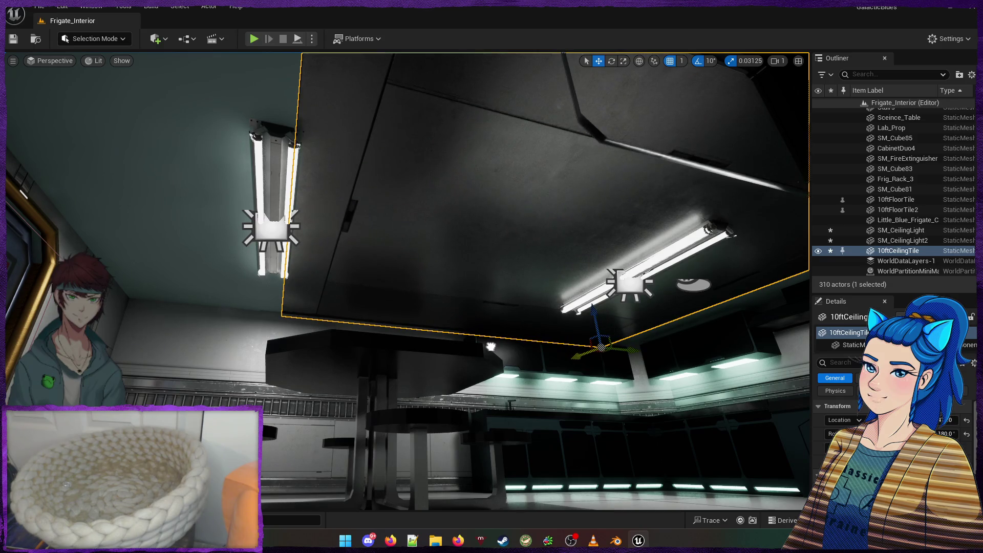
pyautogui.moveTo(634, 350)
pyautogui.mouseDown()
pyautogui.moveTo(541, 348)
pyautogui.moveTo(516, 412)
pyautogui.moveTo(522, 377)
pyautogui.moveTo(543, 399)
pyautogui.moveTo(532, 373)
pyautogui.moveTo(517, 394)
pyautogui.moveTo(504, 358)
pyautogui.moveTo(505, 405)
pyautogui.moveTo(489, 410)
pyautogui.mouseUp()
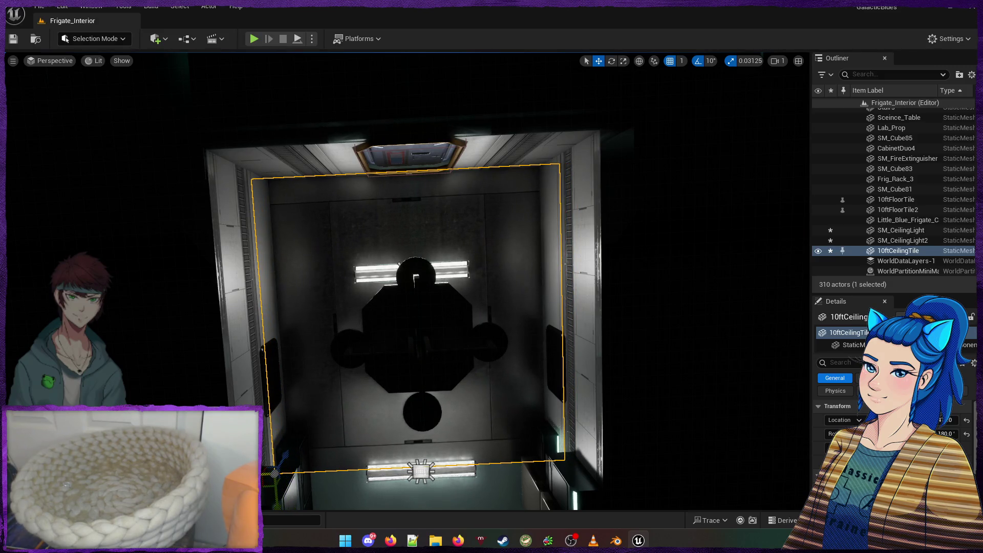
# Nudge the ceiling tile right and shift it up to align with the room's ceiling
pyautogui.moveTo(489, 409); pyautogui.dragTo(492, 409)
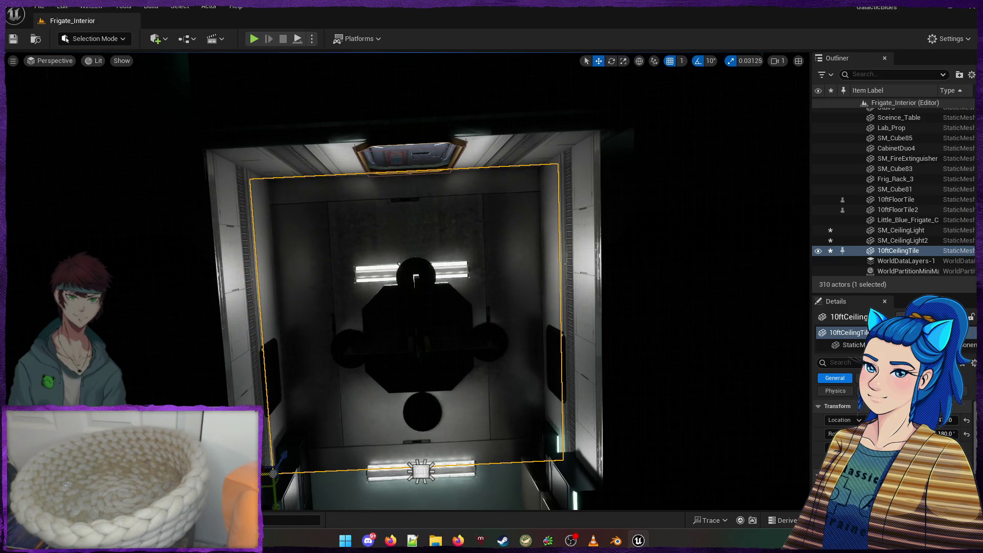
pyautogui.moveTo(271, 472); pyautogui.dragTo(276, 474)
pyautogui.moveTo(410, 307)
pyautogui.mouseDown()
pyautogui.moveTo(405, 289)
pyautogui.moveTo(415, 276)
pyautogui.mouseUp()
pyautogui.moveTo(278, 462)
pyautogui.mouseDown()
pyautogui.moveTo(284, 456)
pyautogui.moveTo(278, 462)
pyautogui.mouseUp()
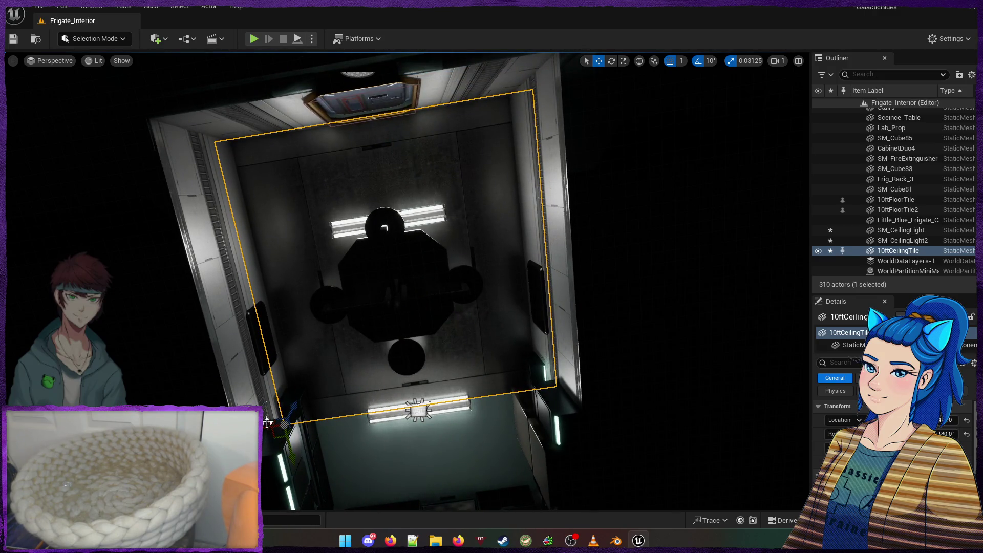
pyautogui.moveTo(292, 449)
pyautogui.mouseDown()
pyautogui.moveTo(256, 358)
pyautogui.moveTo(283, 511)
pyautogui.moveTo(296, 241)
pyautogui.moveTo(312, 205)
pyautogui.moveTo(338, 185)
pyautogui.moveTo(325, 179)
pyautogui.mouseUp()
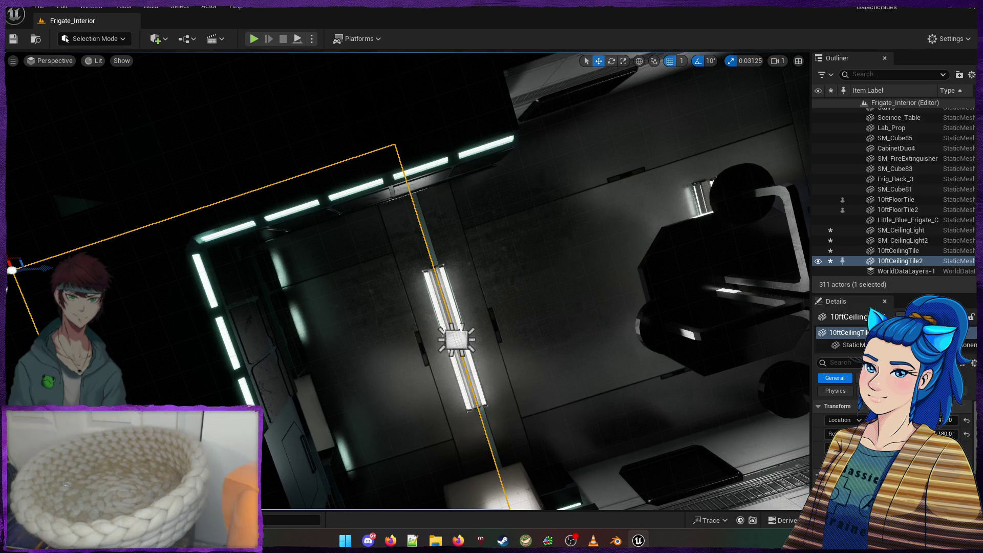
pyautogui.click(568, 317)
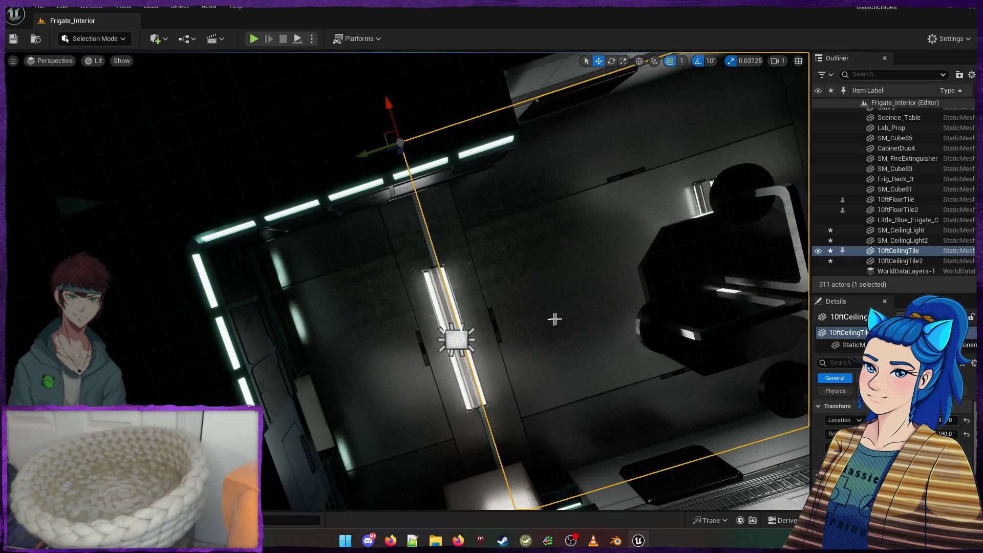
# Nudge 10ftCeilingTile slightly left along its Y axis and frame it to check the seam
pyautogui.moveTo(365, 140); pyautogui.dragTo(360, 143)
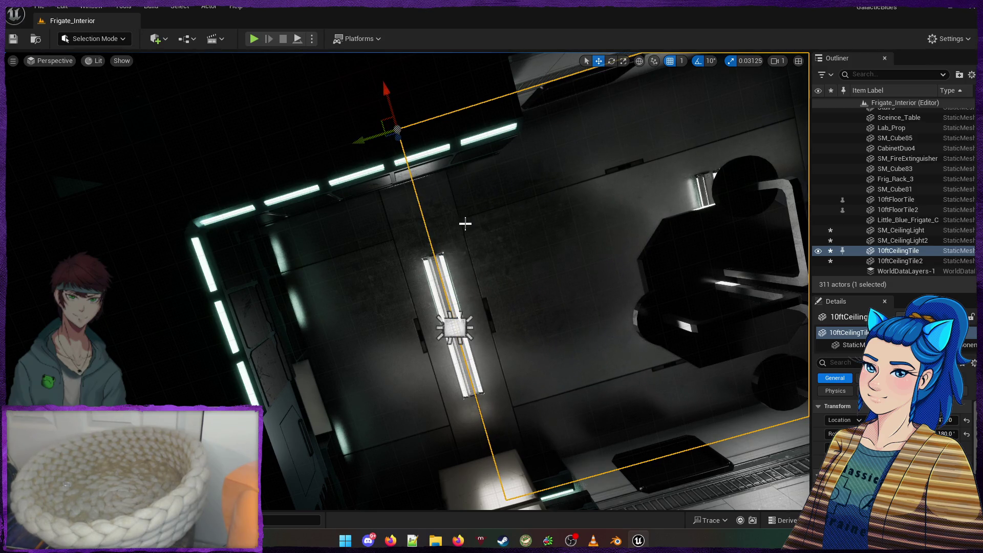
pyautogui.press('Escape')
pyautogui.scroll(-5, 465, 258)
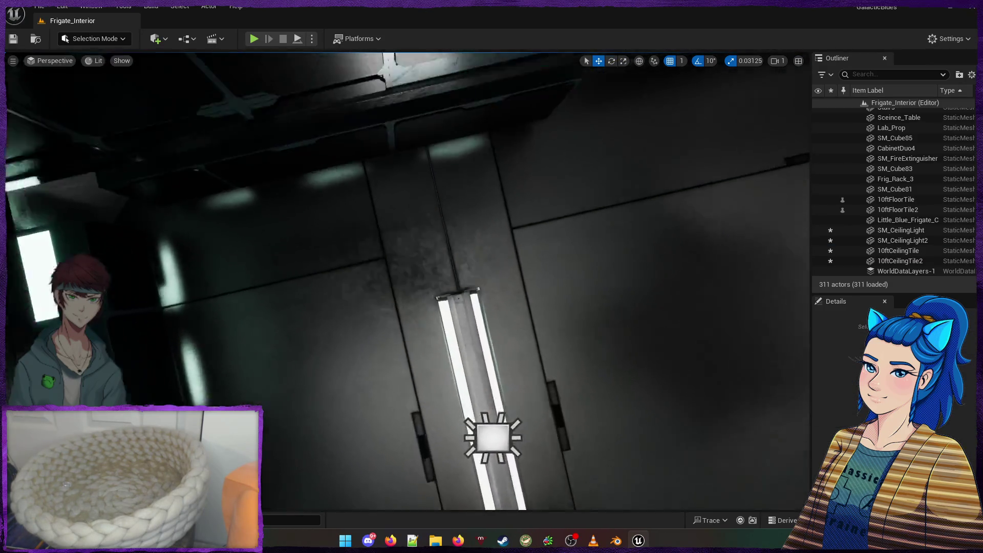
pyautogui.click(399, 203)
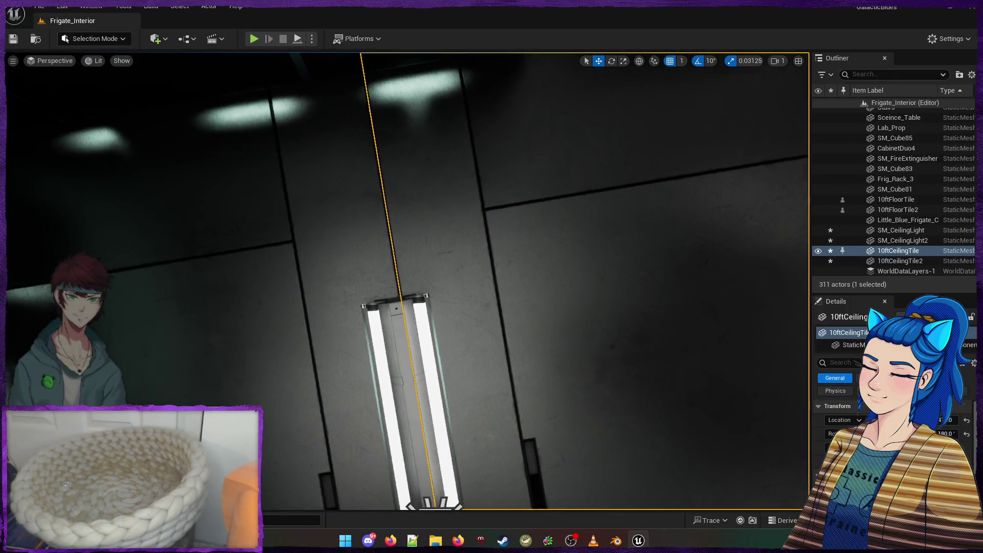
pyautogui.press('f')
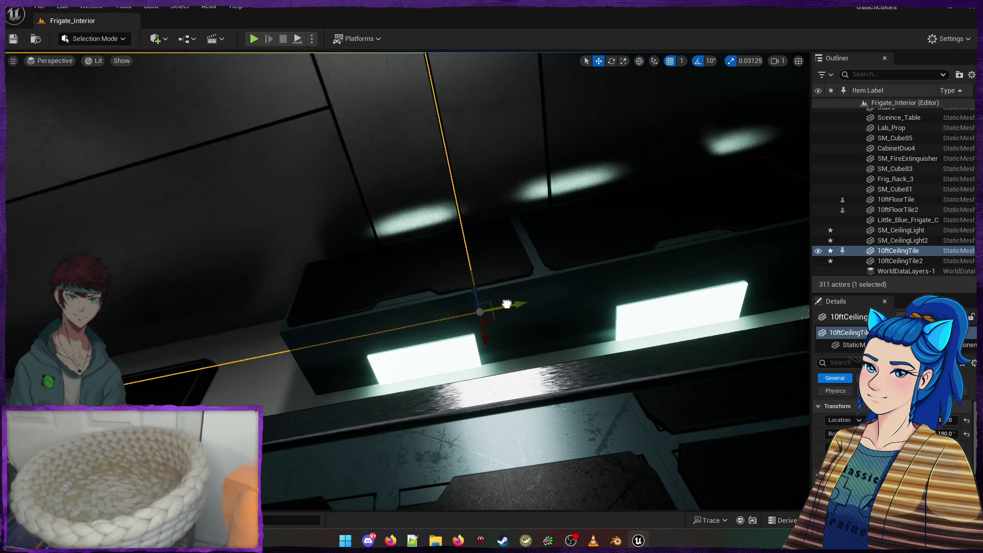
pyautogui.press('Escape')
pyautogui.moveTo(498, 191); pyautogui.dragTo(477, 184)
pyautogui.moveTo(474, 223)
pyautogui.mouseDown()
pyautogui.moveTo(476, 272)
pyautogui.moveTo(440, 205)
pyautogui.moveTo(409, 221)
pyautogui.mouseUp()
pyautogui.rightClick(328, 291)
pyautogui.click(329, 324)
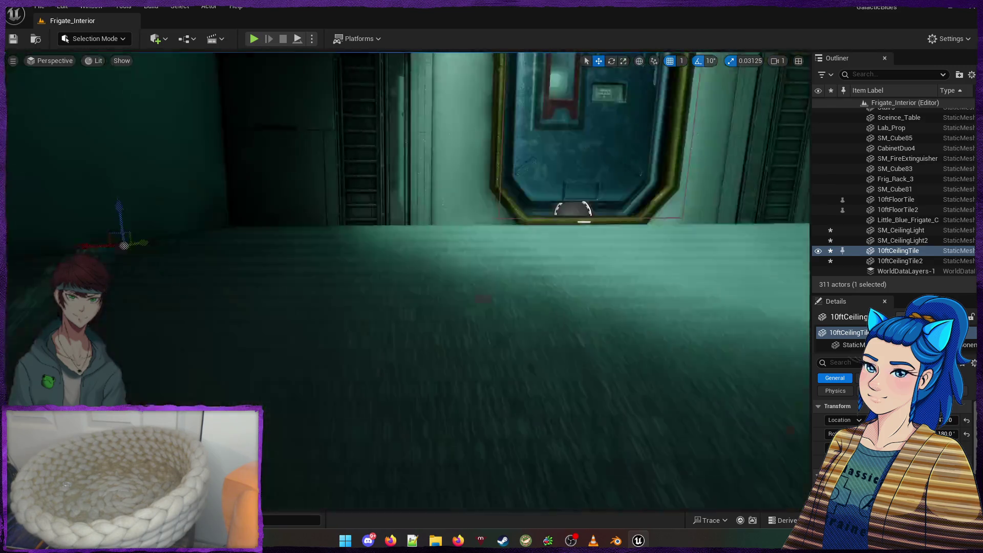
# Select both ceiling tiles and fly around the room to inspect their fit, ending in the rack room
pyautogui.moveTo(358, 307); pyautogui.dragTo(363, 300)
pyautogui.click(362, 299)
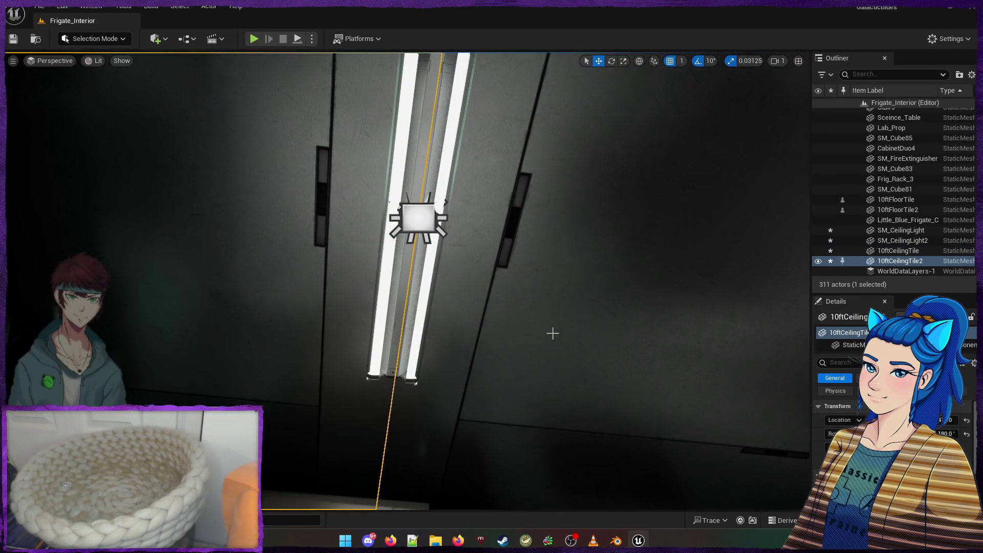
pyautogui.keyDown('ctrl'); pyautogui.click(518, 358); pyautogui.keyUp('ctrl')
pyautogui.moveTo(519, 358); pyautogui.dragTo(486, 386)
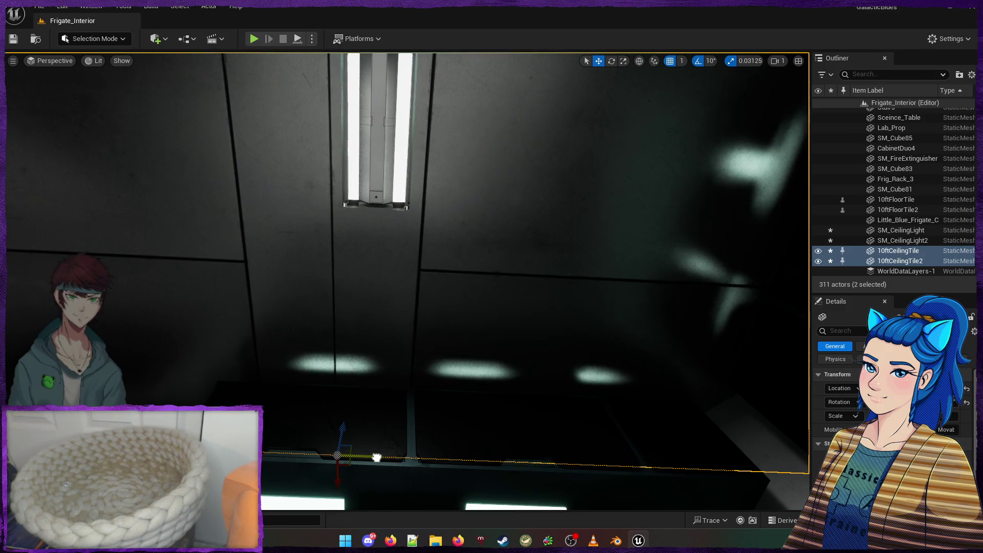
pyautogui.moveTo(487, 387); pyautogui.dragTo(430, 413)
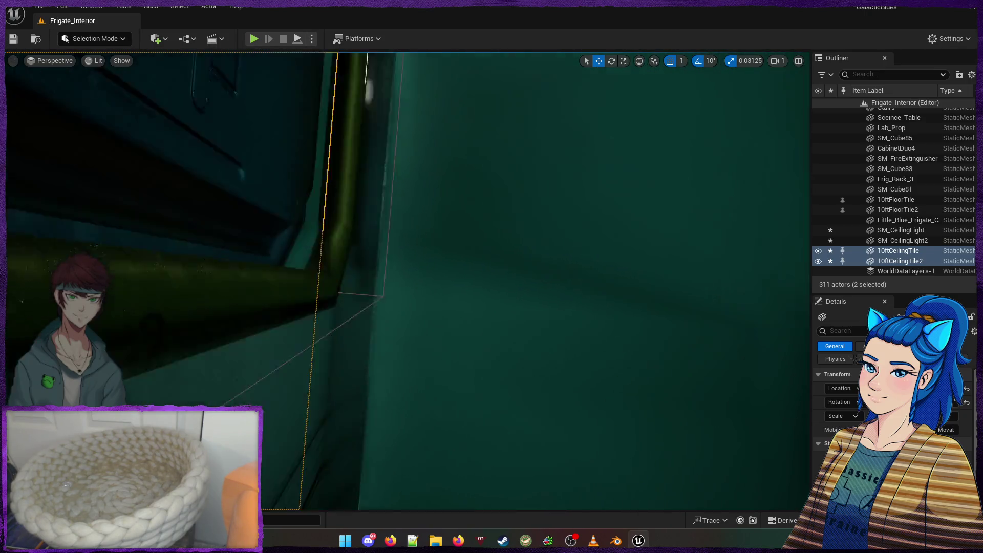
pyautogui.moveTo(430, 412); pyautogui.dragTo(284, 486)
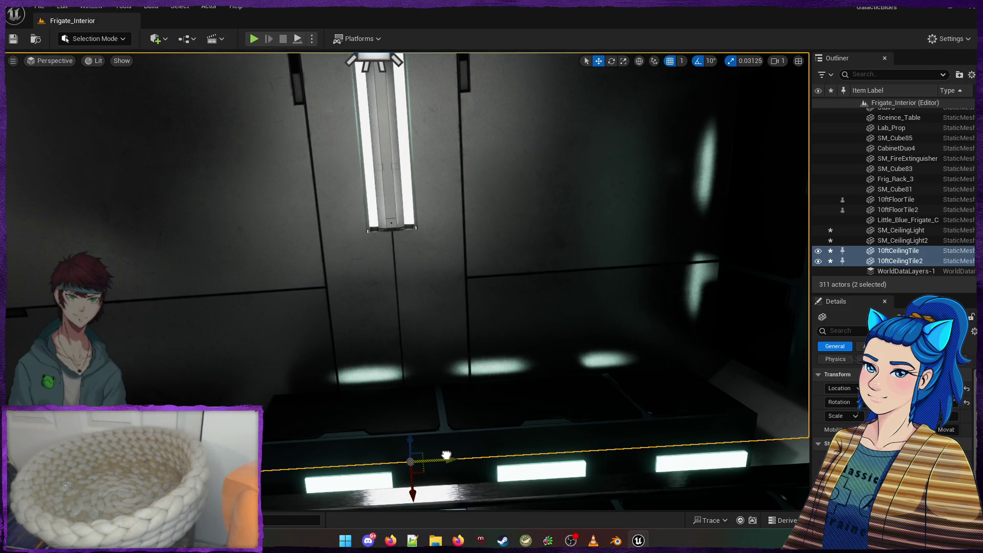
pyautogui.press('Escape')
pyautogui.moveTo(419, 402)
pyautogui.mouseDown()
pyautogui.moveTo(402, 374)
pyautogui.moveTo(399, 381)
pyautogui.moveTo(410, 377)
pyautogui.moveTo(415, 386)
pyautogui.moveTo(297, 109)
pyautogui.moveTo(332, 138)
pyautogui.moveTo(274, 210)
pyautogui.mouseUp()
pyautogui.moveTo(161, 54); pyautogui.dragTo(160, 53)
# Play the level, walk the character through the gold-framed door and around the kitchen, then stop the session
pyautogui.hotkey('alt', 'p')
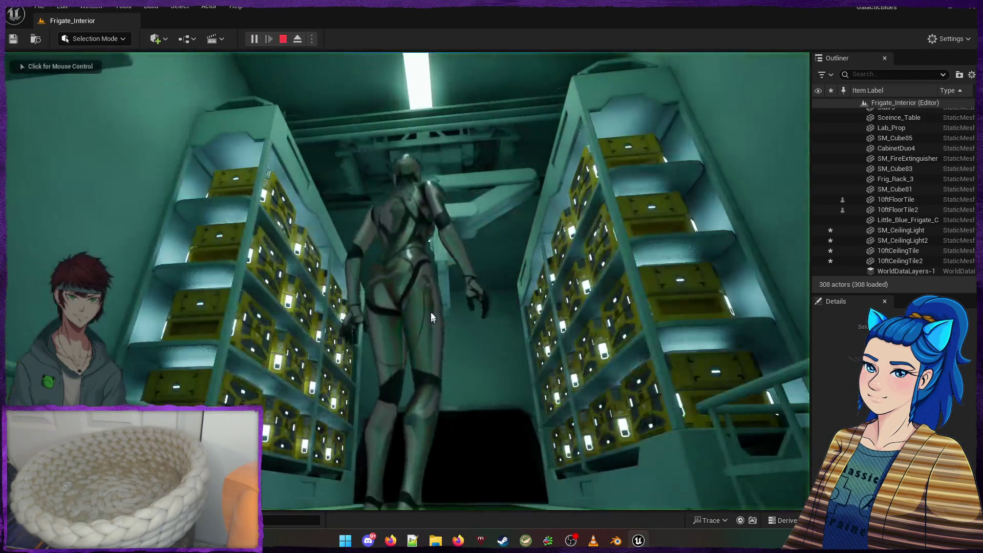
pyautogui.press('w')
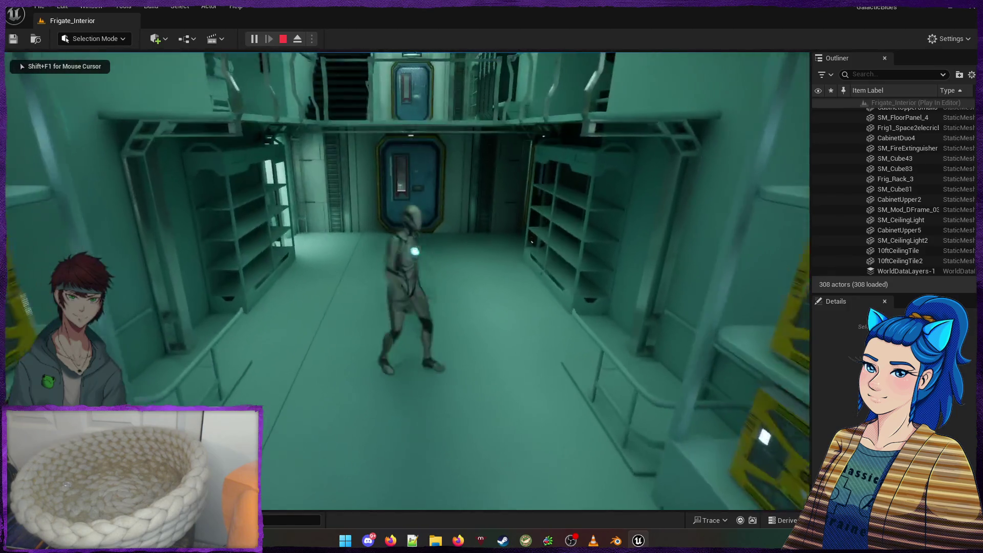
pyautogui.press('w')
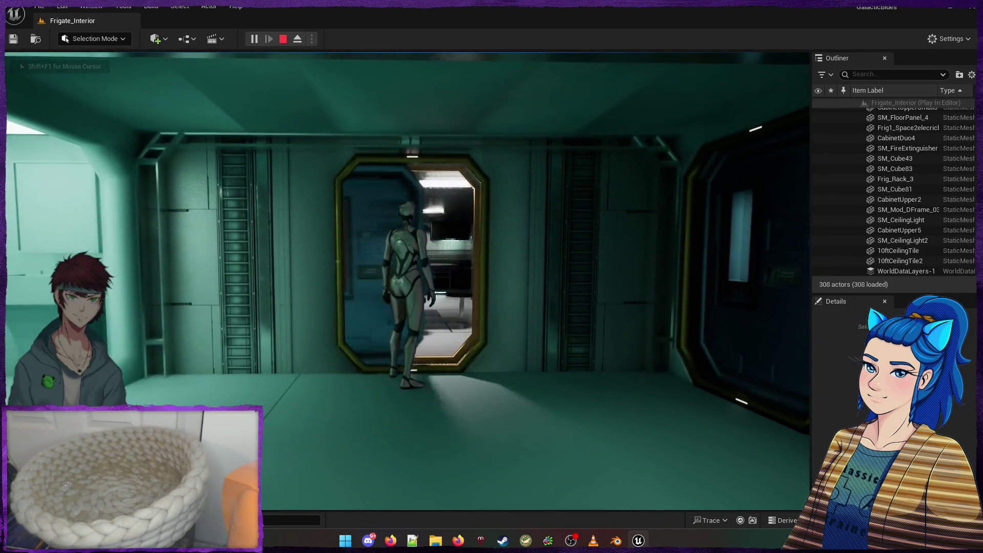
pyautogui.press('w')
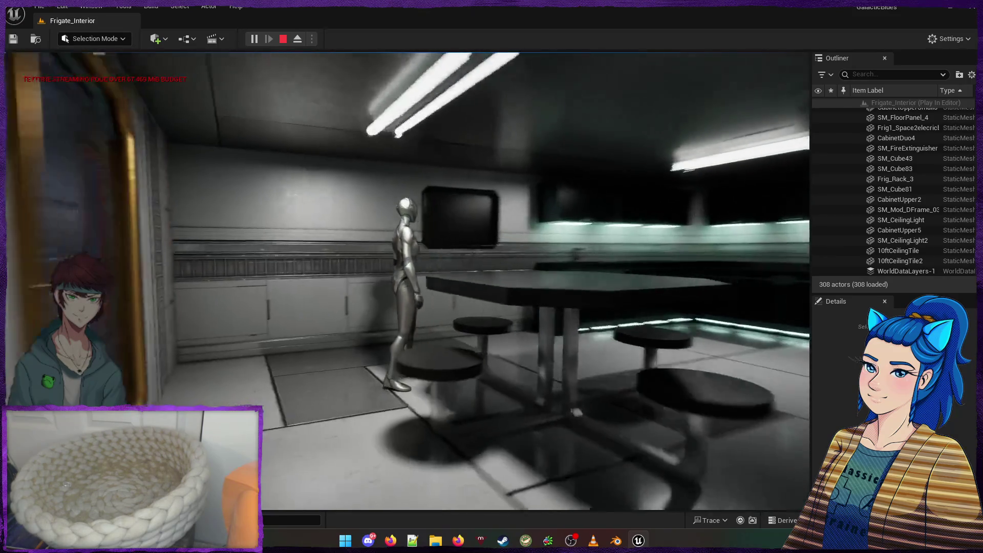
pyautogui.press('w')
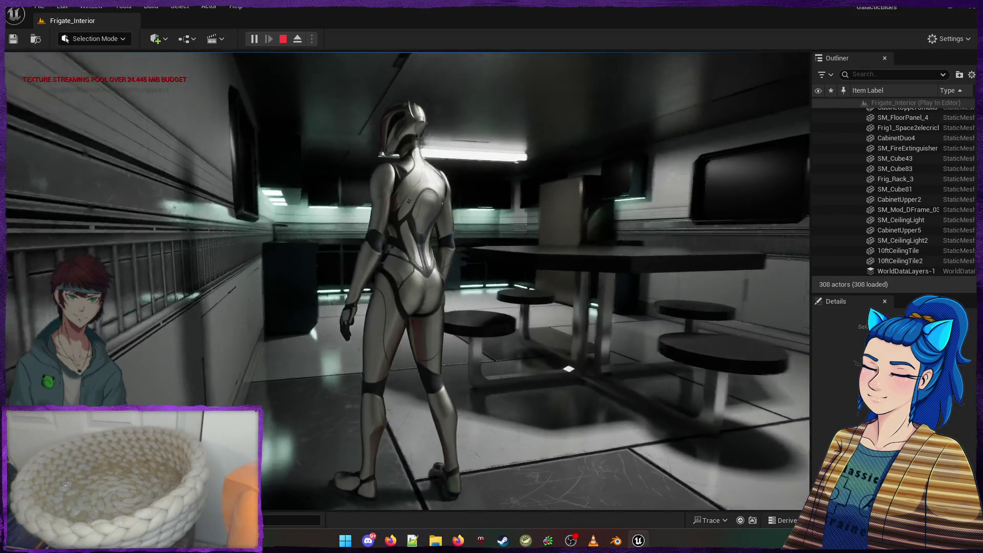
pyautogui.press('w')
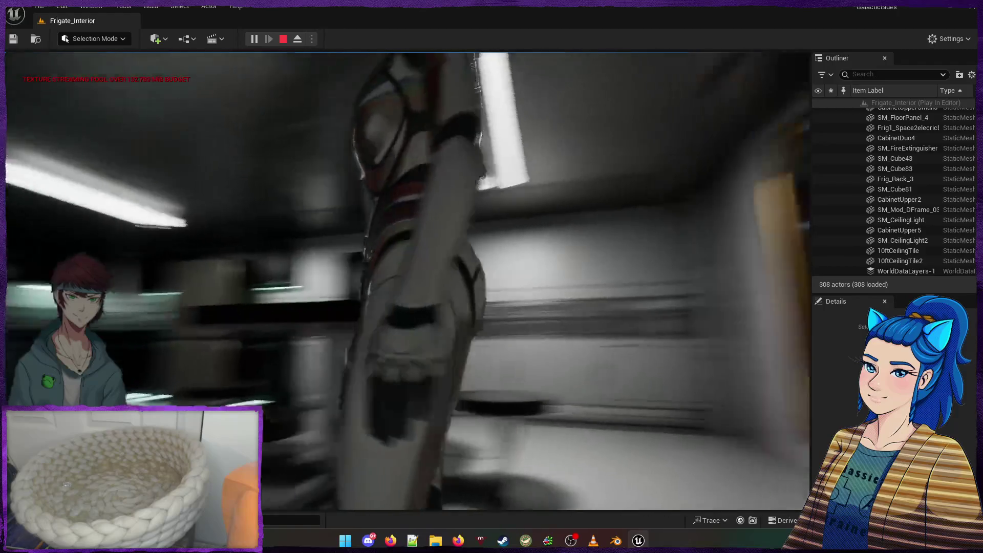
pyautogui.press('w')
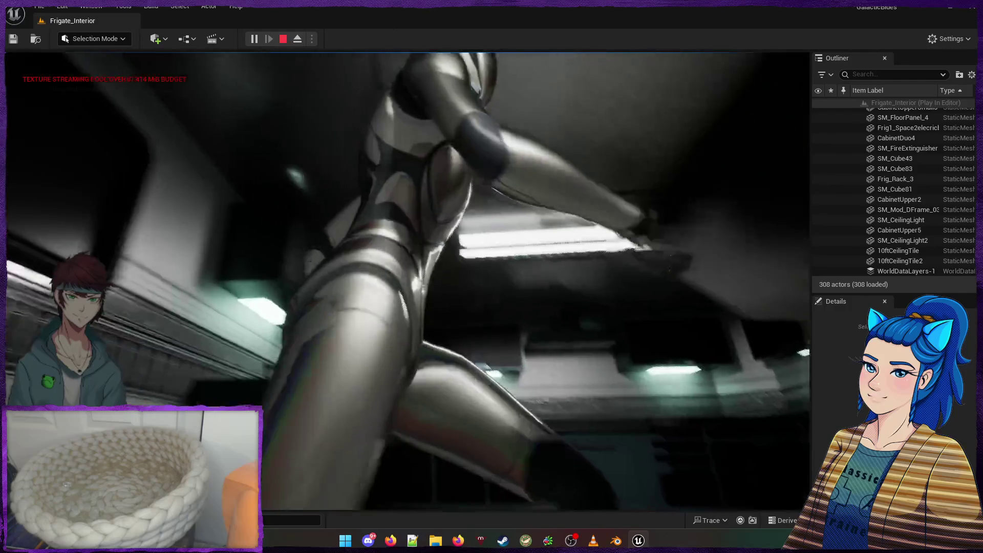
pyautogui.press('s')
pyautogui.press('w')
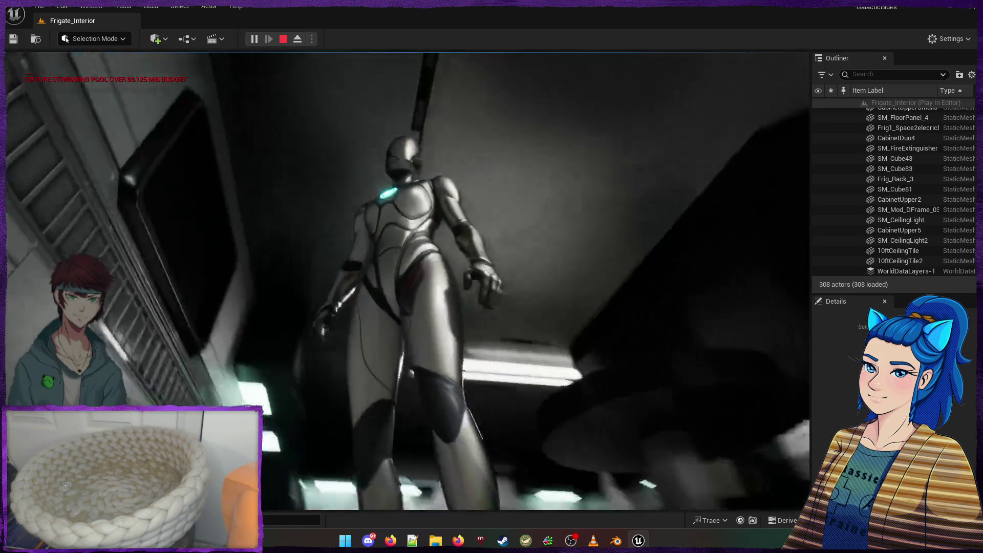
pyautogui.press('w')
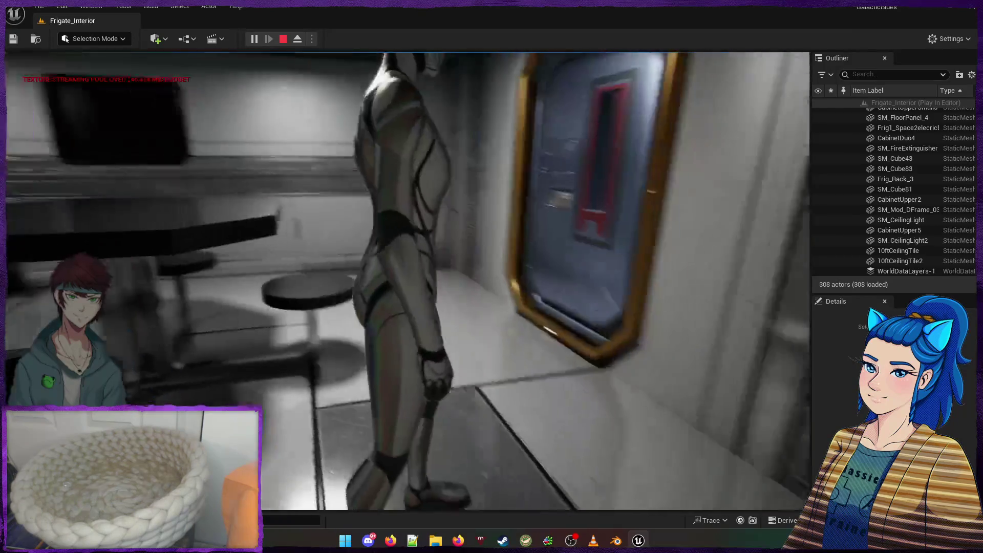
pyautogui.press('w')
pyautogui.press('w')
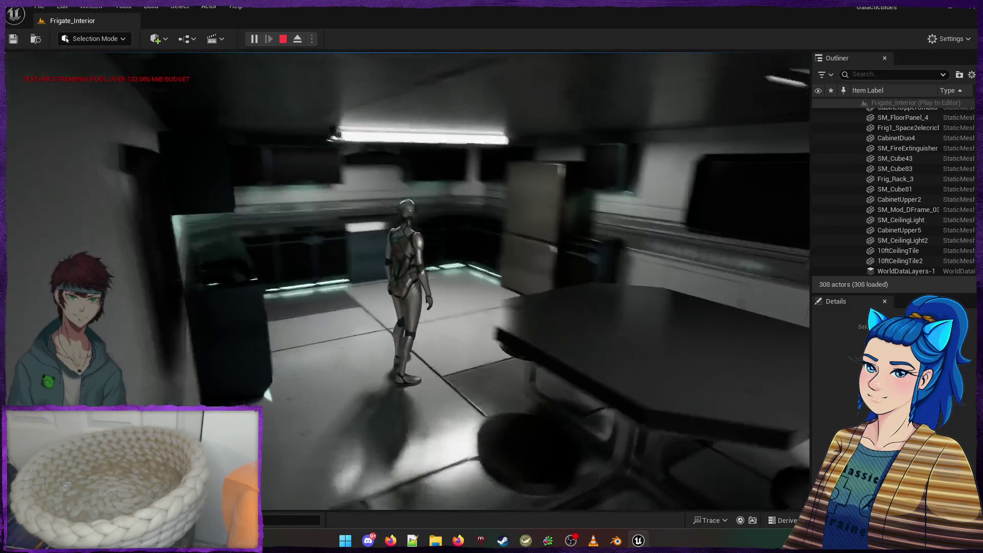
pyautogui.press('Escape')
pyautogui.rightClick(383, 373)
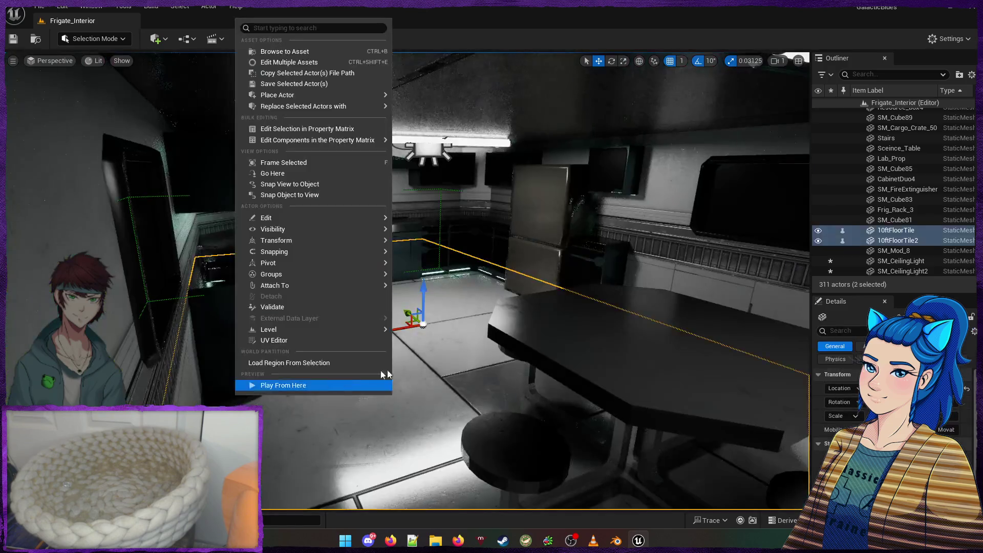
# Select 10ftCeilingTile and 10ftCeilingTile2 and group them with Ctrl+G
pyautogui.click(536, 353)
pyautogui.moveTo(536, 354); pyautogui.dragTo(589, 230)
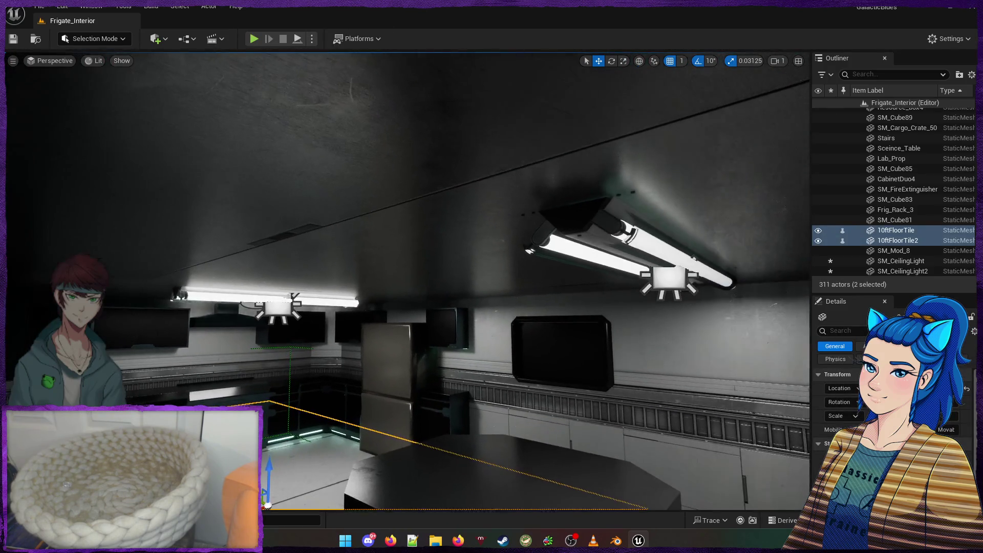
pyautogui.click(318, 286)
pyautogui.moveTo(318, 286); pyautogui.dragTo(318, 285)
pyautogui.keyDown('ctrl'); pyautogui.click(377, 307); pyautogui.keyUp('ctrl')
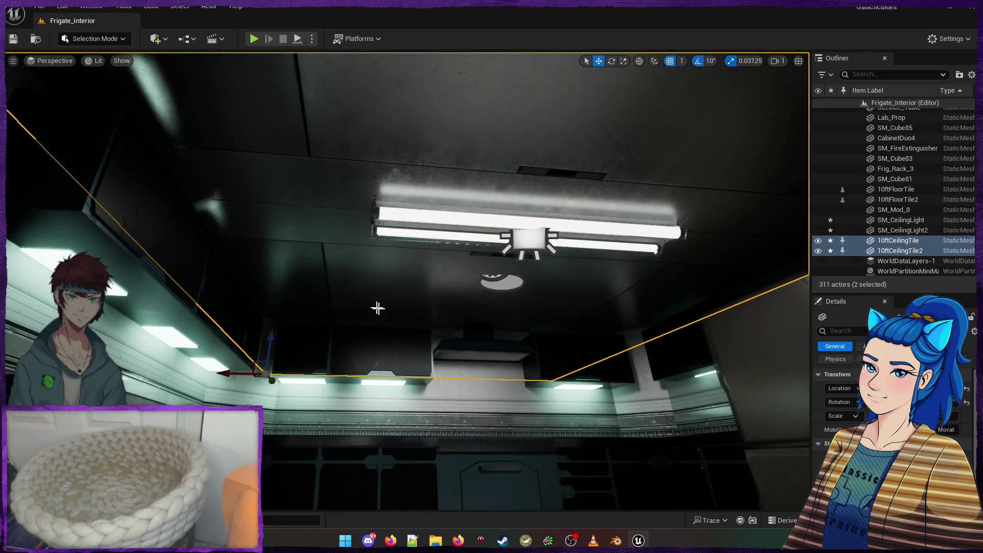
pyautogui.hotkey('ctrl', 'g')
# Fly to the kitchen ceiling and hide the Little_Blue_Frigate mesh covering it
pyautogui.press('Escape')
pyautogui.moveTo(401, 312); pyautogui.dragTo(421, 295)
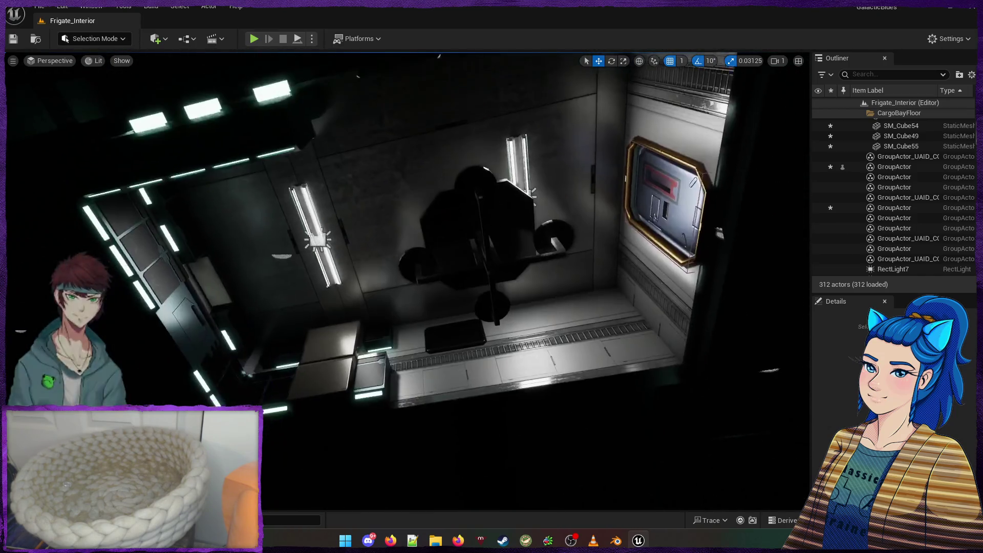
pyautogui.moveTo(421, 295); pyautogui.dragTo(421, 296)
pyautogui.moveTo(447, 335); pyautogui.dragTo(447, 335)
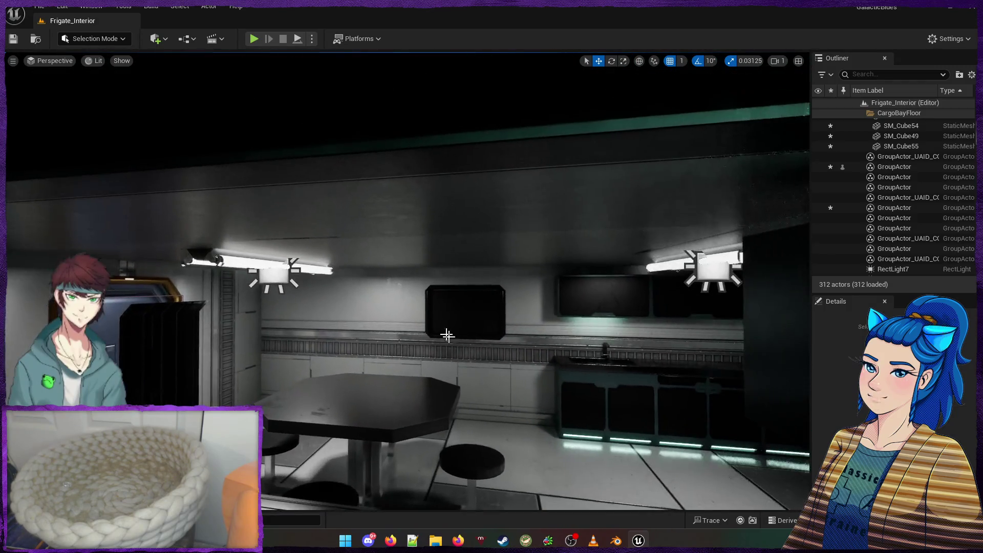
pyautogui.moveTo(517, 265); pyautogui.dragTo(535, 243)
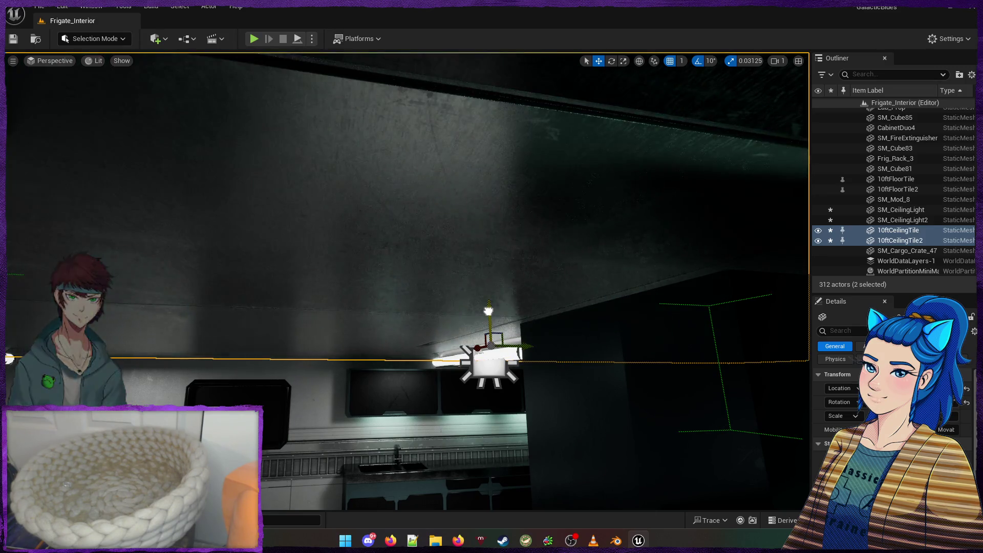
pyautogui.moveTo(487, 309)
pyautogui.mouseDown()
pyautogui.moveTo(489, 318)
pyautogui.moveTo(490, 286)
pyautogui.moveTo(491, 358)
pyautogui.moveTo(490, 317)
pyautogui.moveTo(489, 338)
pyautogui.mouseUp()
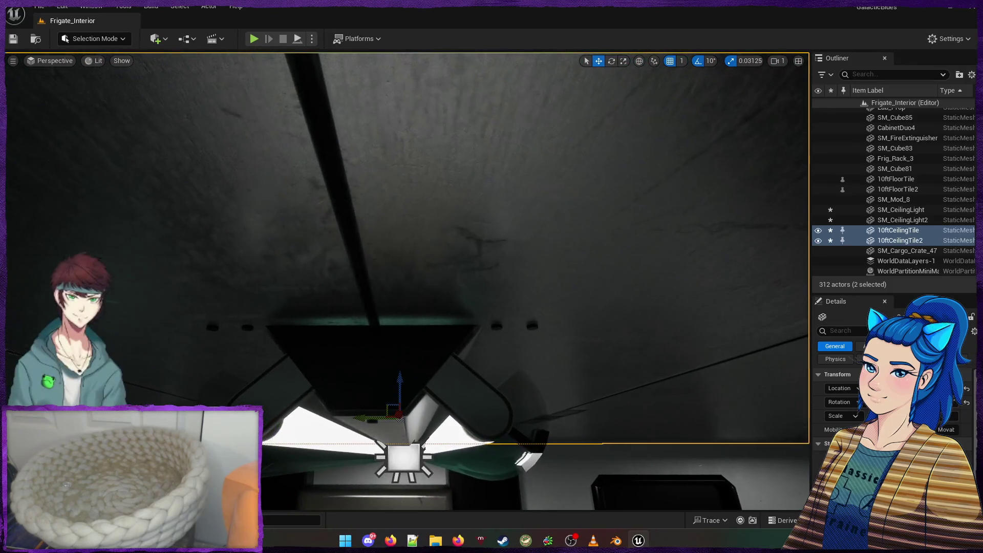
pyautogui.click(323, 377)
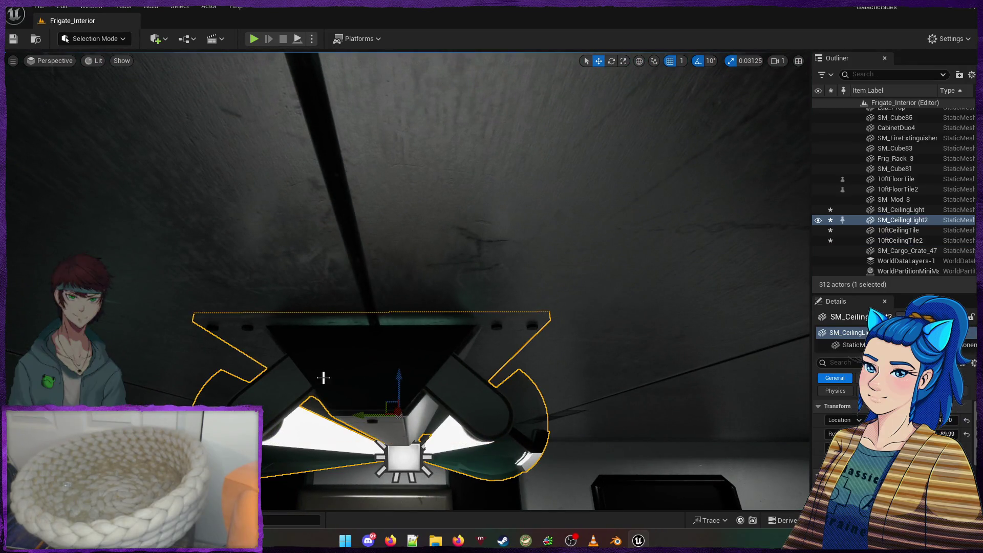
pyautogui.click(484, 282)
pyautogui.moveTo(484, 282); pyautogui.dragTo(485, 277)
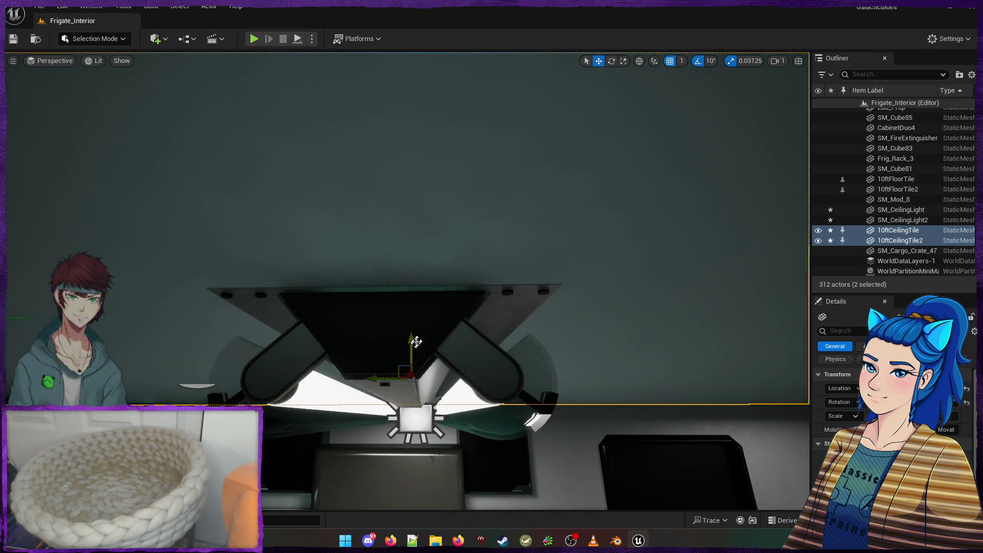
pyautogui.click(390, 246)
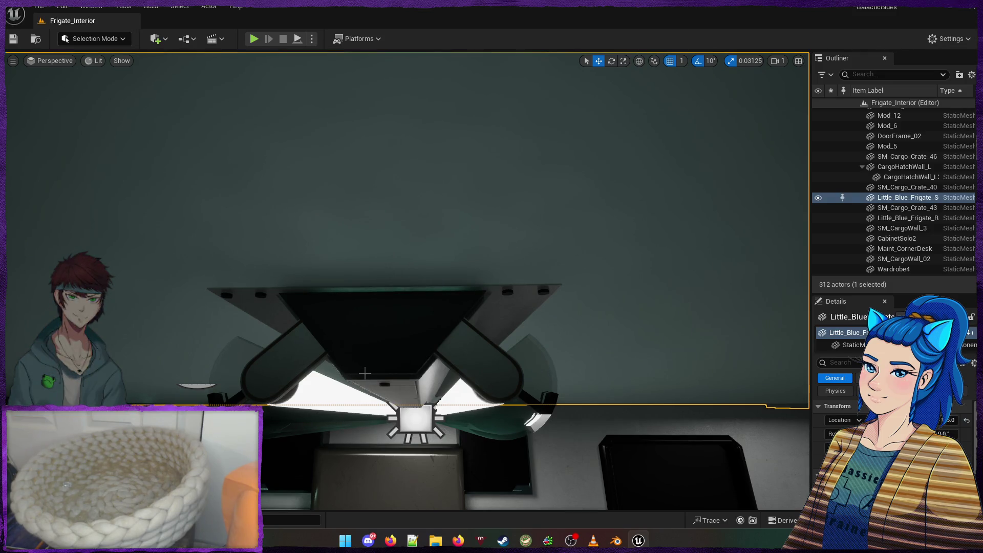
pyautogui.press('h')
pyautogui.moveTo(487, 313)
pyautogui.mouseDown()
pyautogui.moveTo(476, 399)
pyautogui.moveTo(466, 348)
pyautogui.moveTo(455, 389)
pyautogui.moveTo(451, 378)
pyautogui.moveTo(164, 403)
pyautogui.moveTo(179, 364)
pyautogui.moveTo(184, 373)
pyautogui.mouseUp()
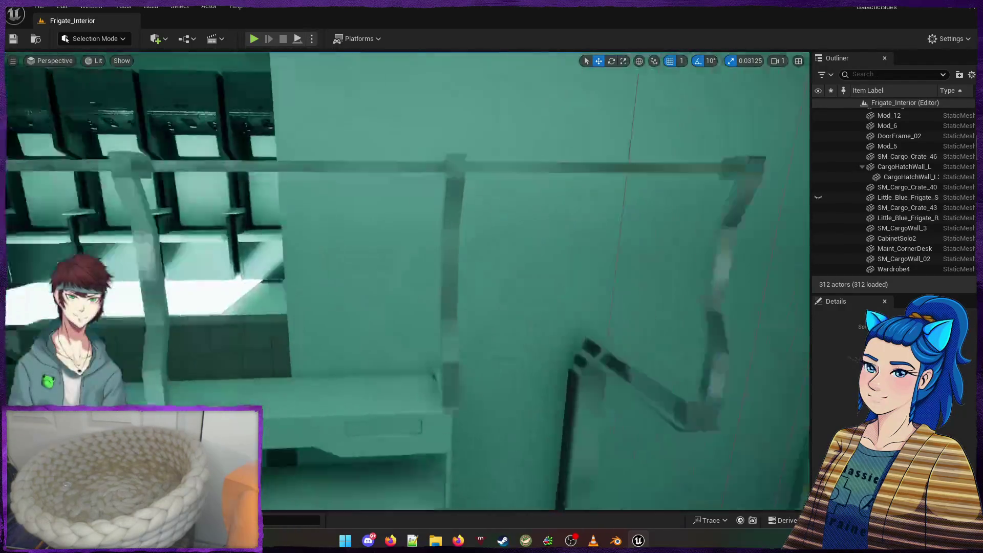
pyautogui.moveTo(498, 316); pyautogui.dragTo(498, 316)
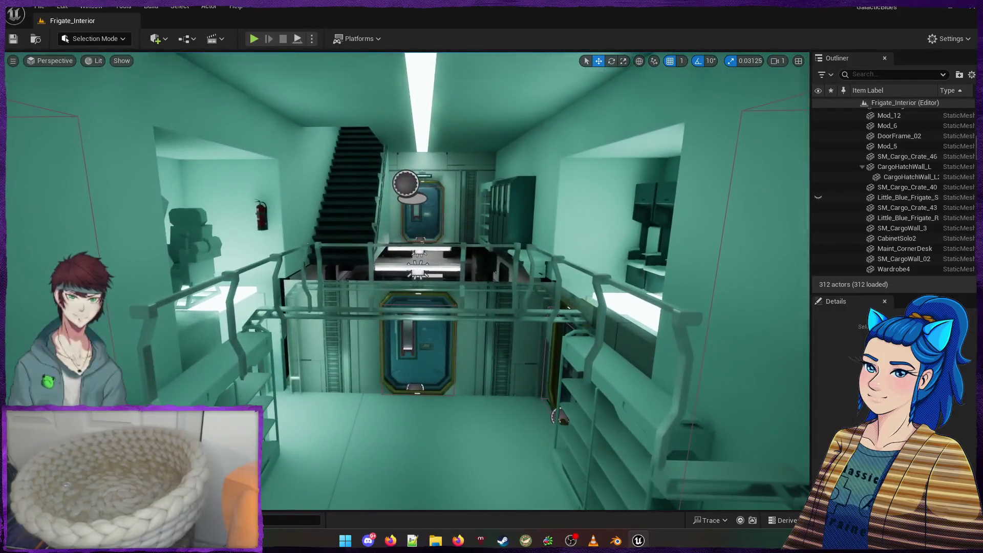
pyautogui.click(493, 305)
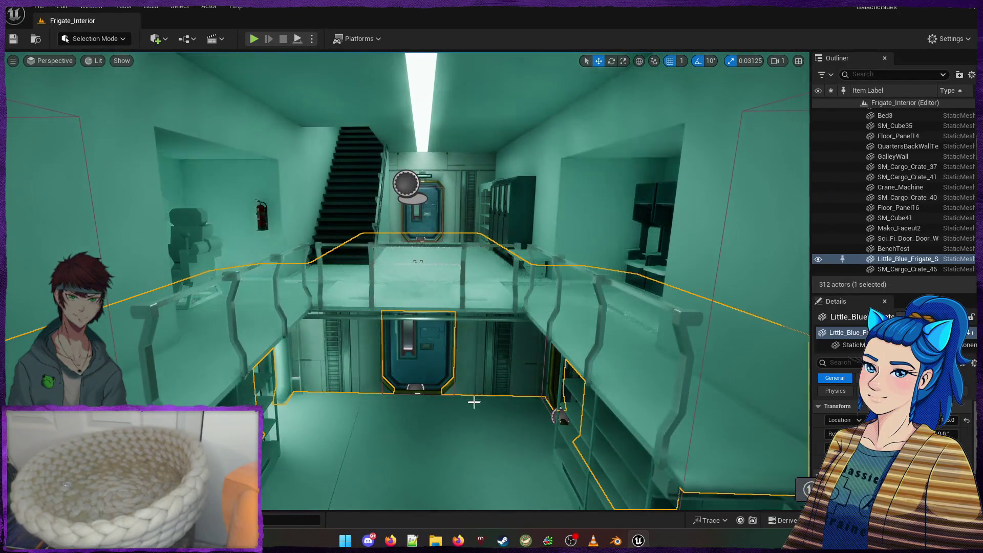
pyautogui.moveTo(474, 402); pyautogui.dragTo(460, 389)
pyautogui.moveTo(576, 413); pyautogui.dragTo(576, 413)
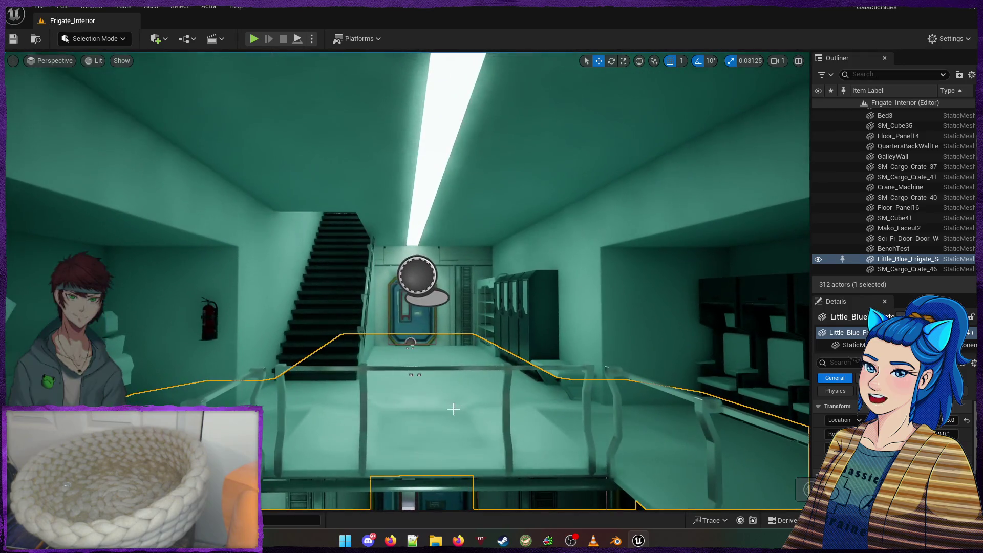
pyautogui.press('Escape')
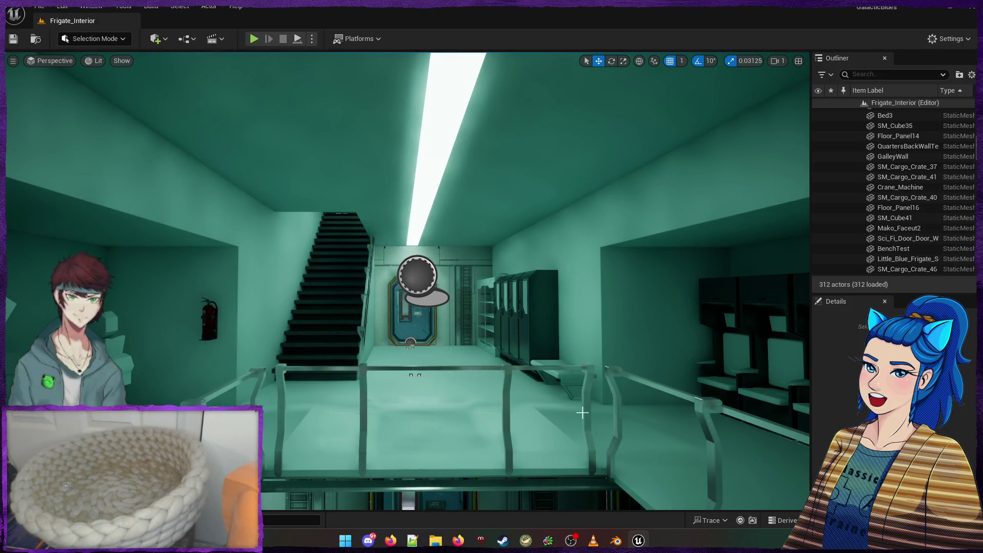
pyautogui.press('w')
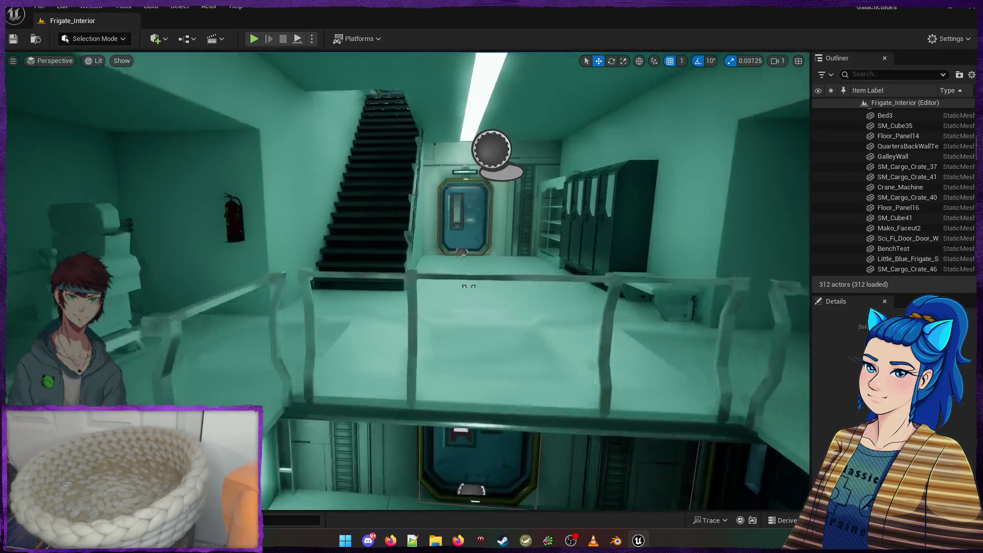
pyautogui.press('s')
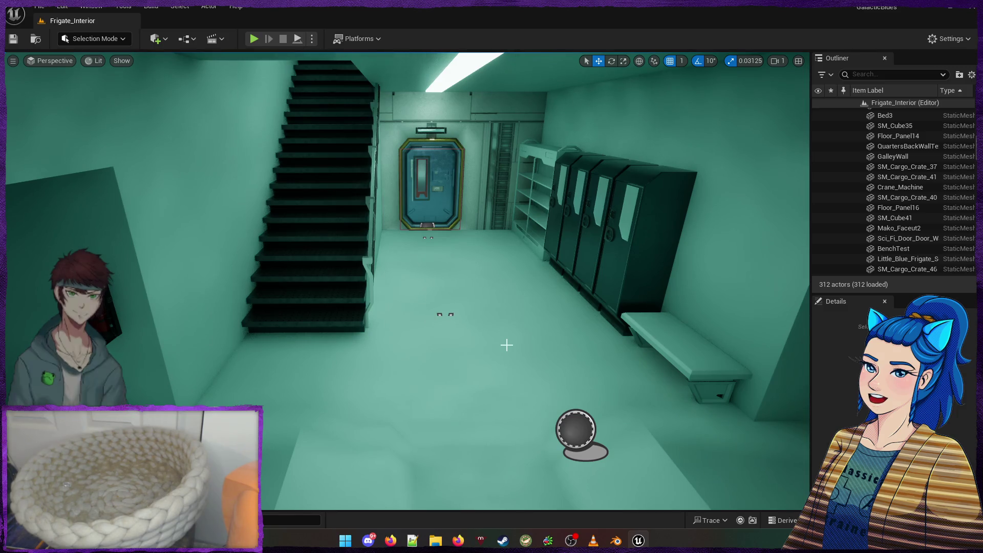
pyautogui.moveTo(507, 344)
pyautogui.mouseDown()
pyautogui.moveTo(542, 338)
pyautogui.moveTo(487, 348)
pyautogui.moveTo(440, 374)
pyautogui.moveTo(435, 328)
pyautogui.mouseUp()
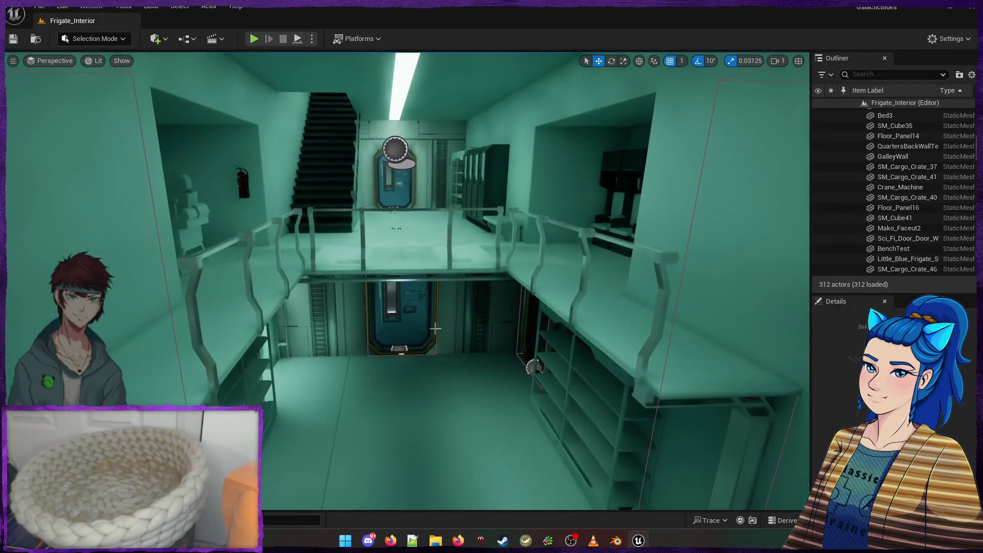
pyautogui.click(614, 543)
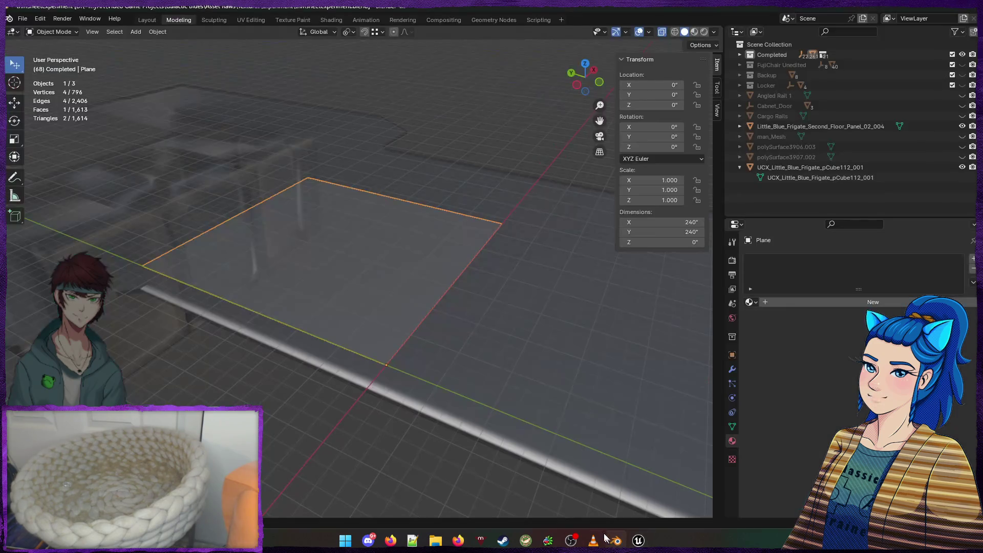
# Save all changes to the Frigate_Interior level in Unreal
pyautogui.hotkey('alt', 'Tab')
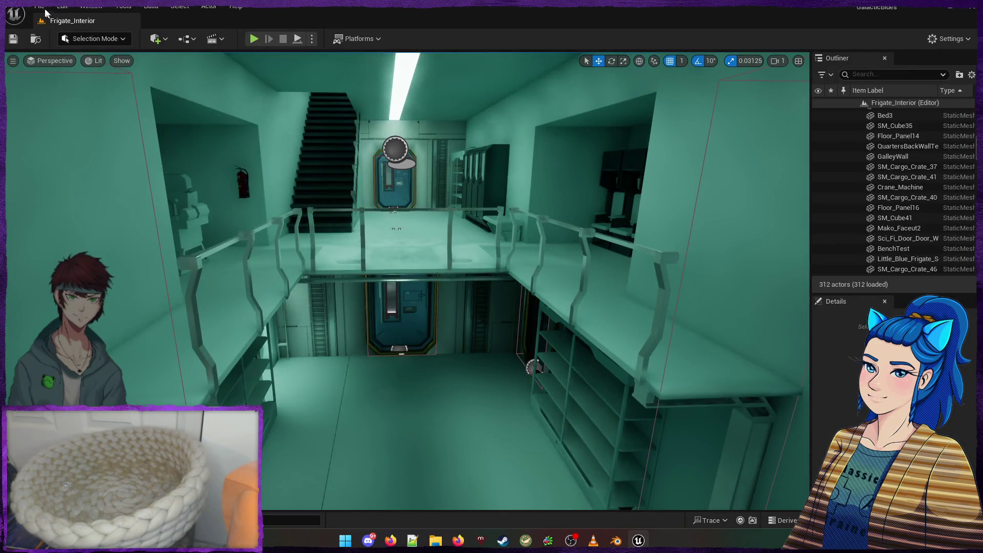
pyautogui.click(45, 10)
pyautogui.click(82, 156)
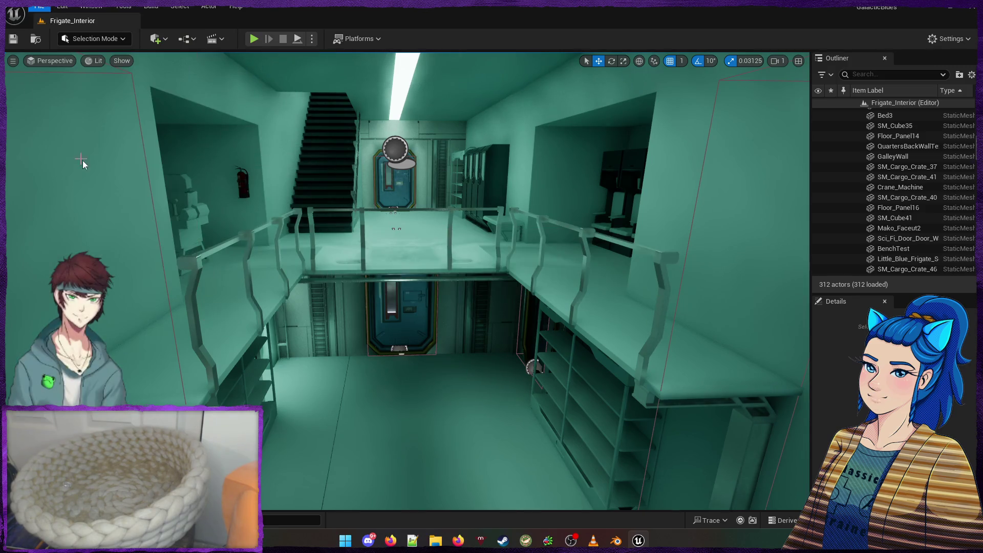
# In Blender, rename the floor panel to 10ftFloorPanel and move it into the Completed collection
pyautogui.hotkey('alt', 'Tab')
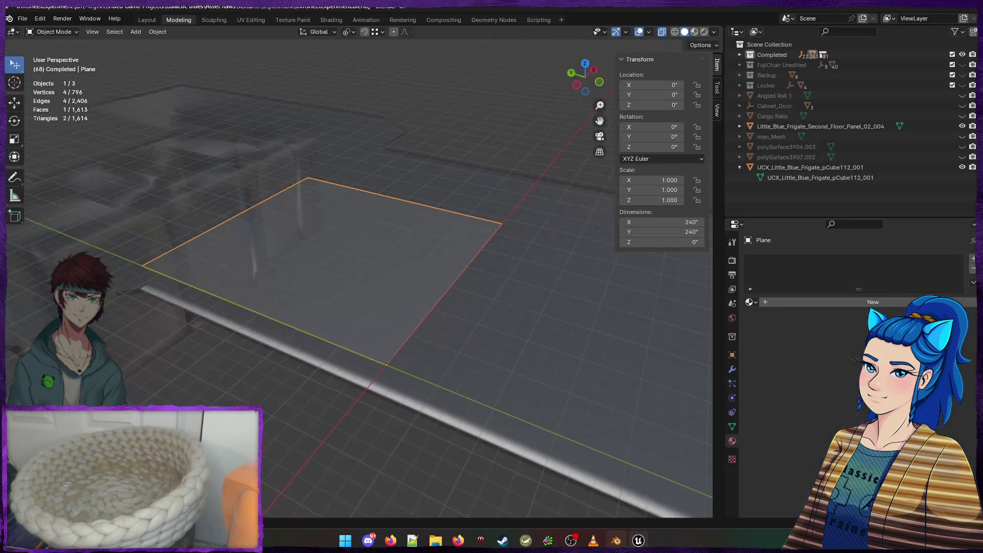
pyautogui.rightClick(382, 348)
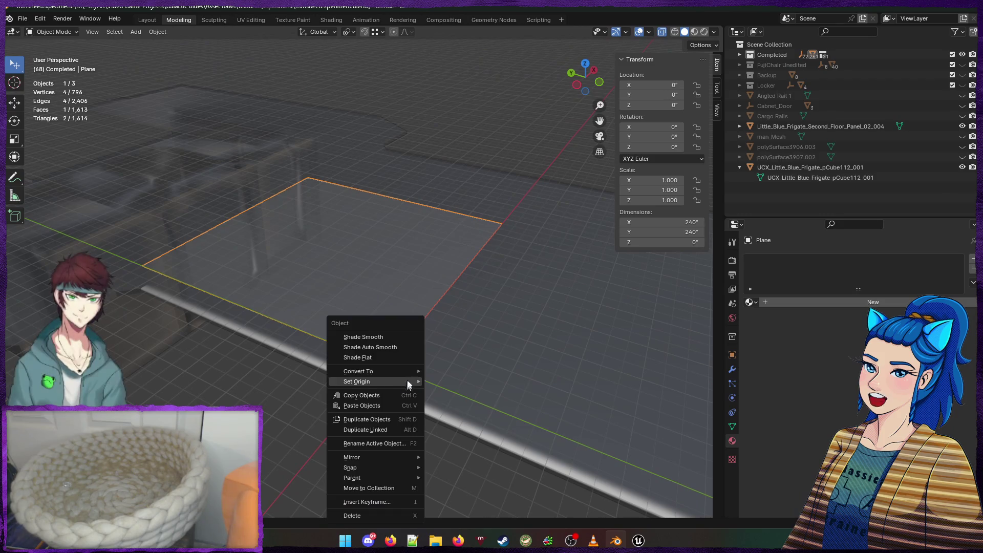
pyautogui.click(515, 352)
pyautogui.doubleClick(808, 126)
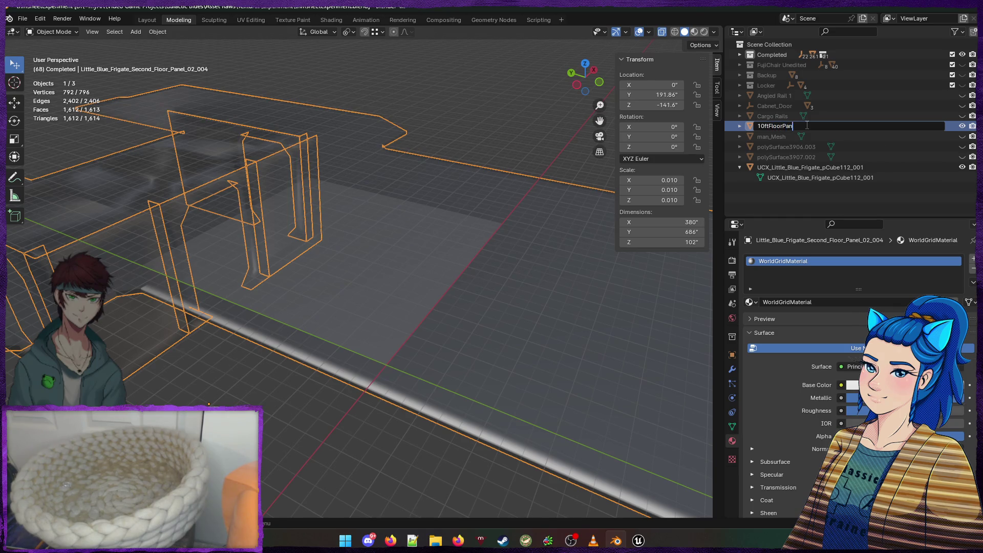
pyautogui.write('el')
pyautogui.press('Return')
pyautogui.moveTo(771, 93); pyautogui.dragTo(760, 58)
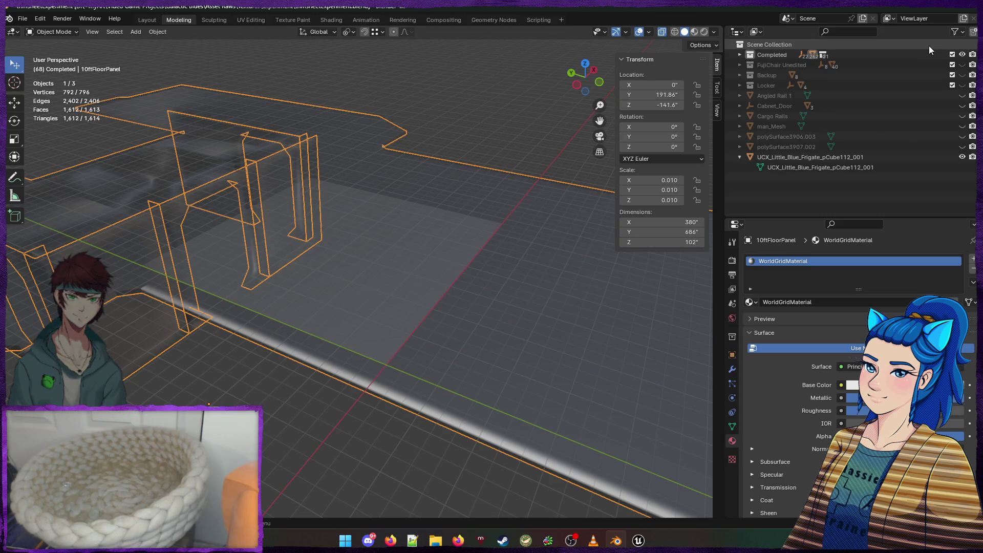
pyautogui.click(962, 55)
pyautogui.click(962, 54)
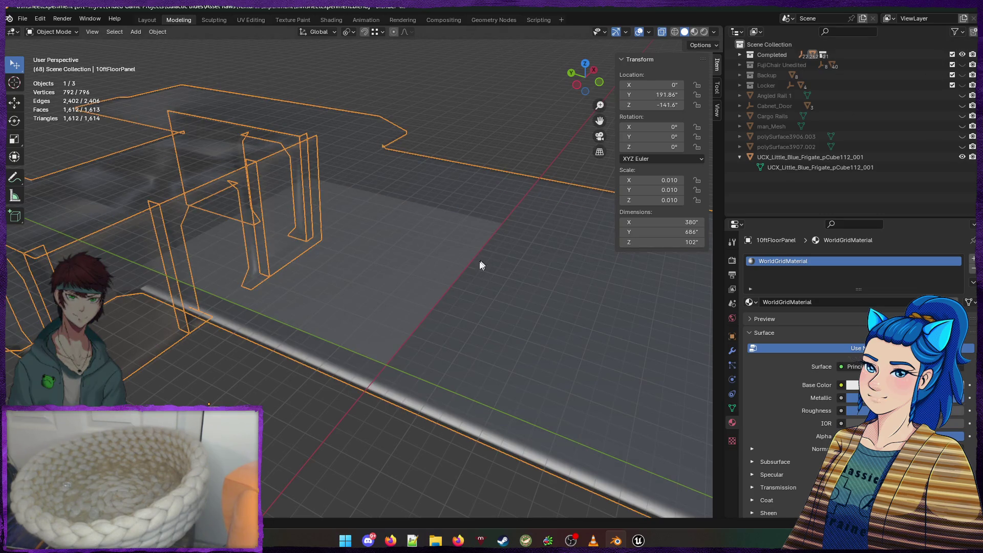
# Add a 240-inch plane, undo the panel rename while keeping the plane, and make Scene Collection active
pyautogui.hotkey('shift', 'a')
pyautogui.click(325, 283)
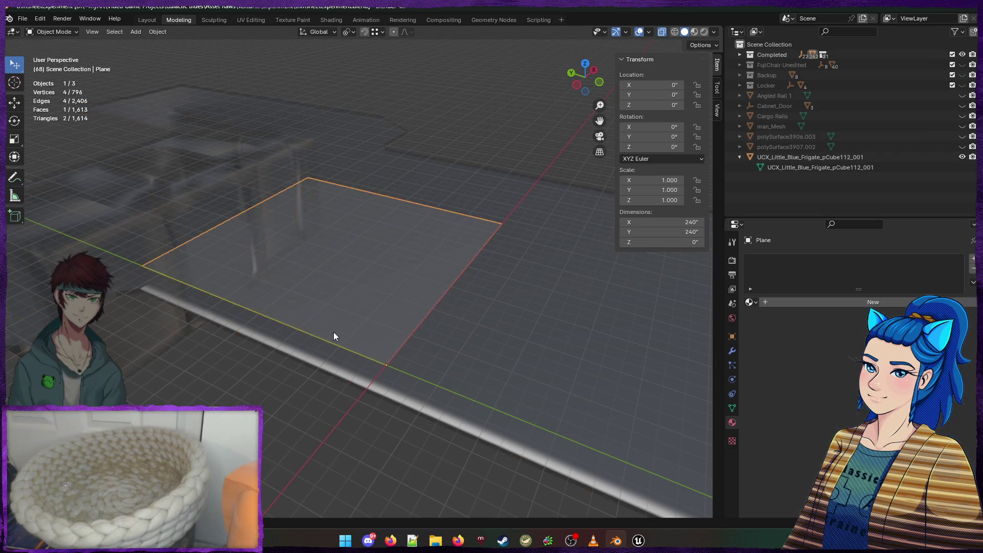
pyautogui.hotkey('ctrl', 'z')
pyautogui.hotkey('ctrl', 'z')
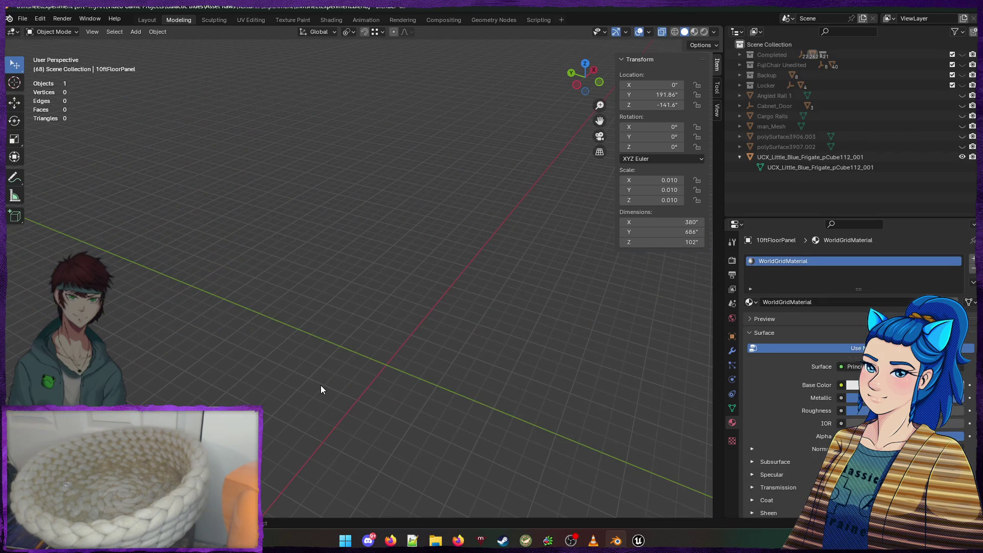
pyautogui.hotkey('ctrl', 'z')
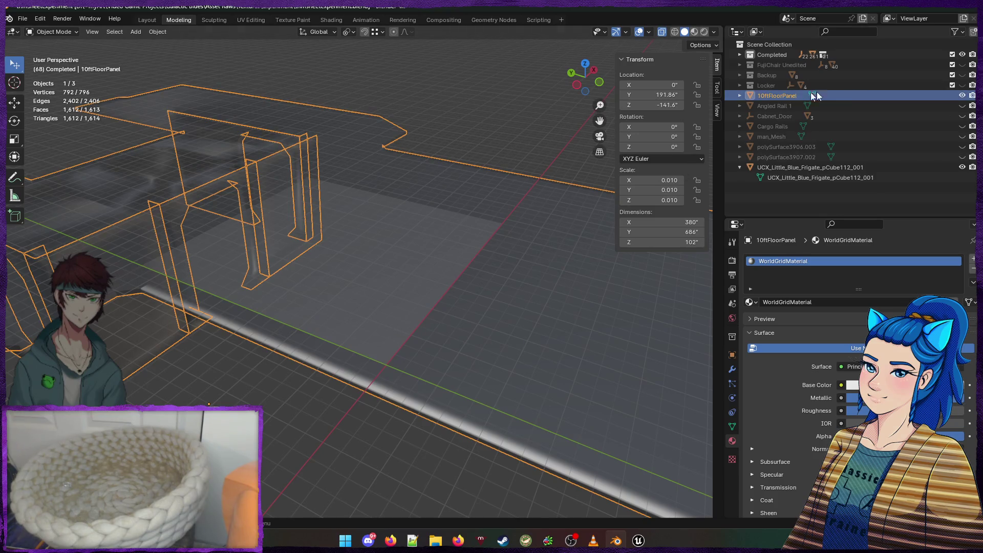
pyautogui.click(962, 95)
pyautogui.click(962, 96)
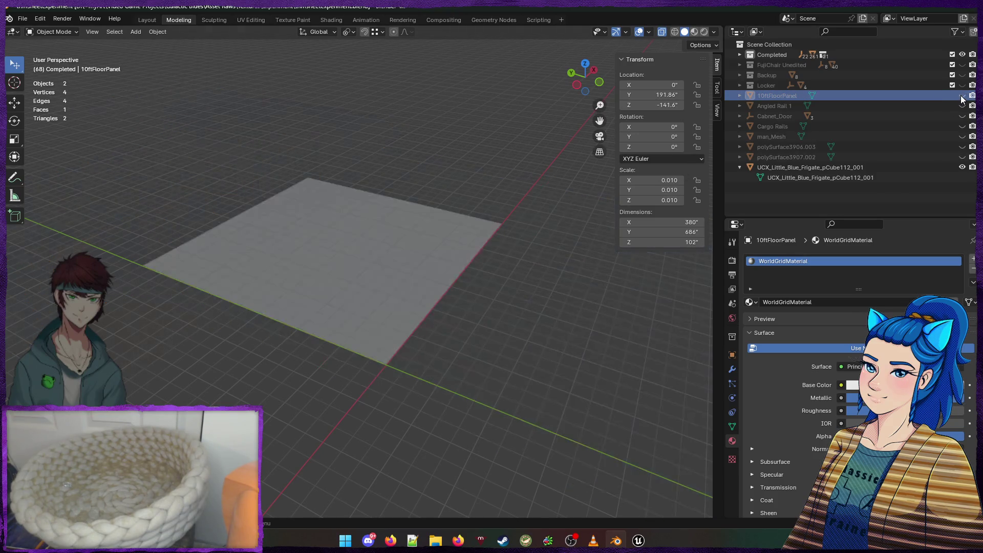
pyautogui.click(962, 96)
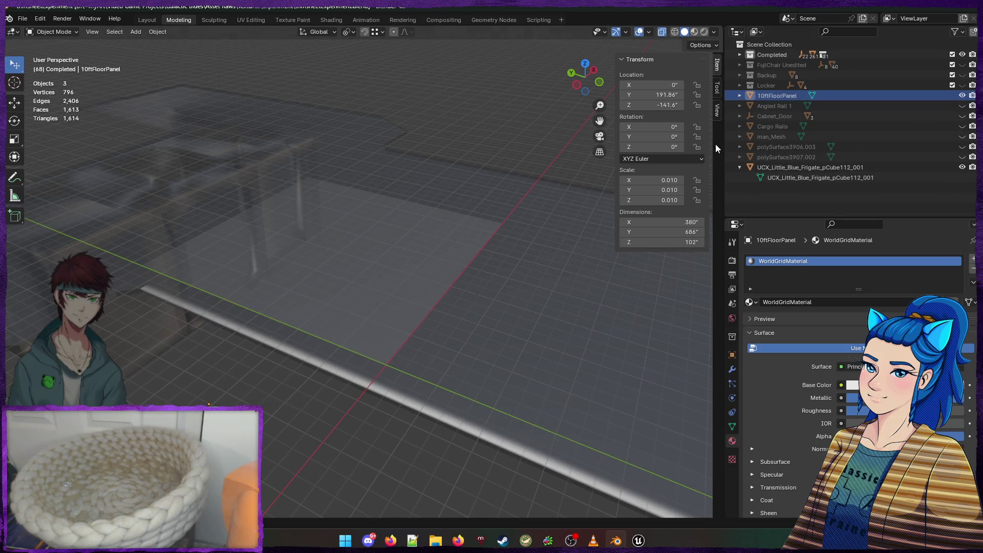
pyautogui.keyDown('ctrl'); pyautogui.click(768, 98); pyautogui.keyUp('ctrl')
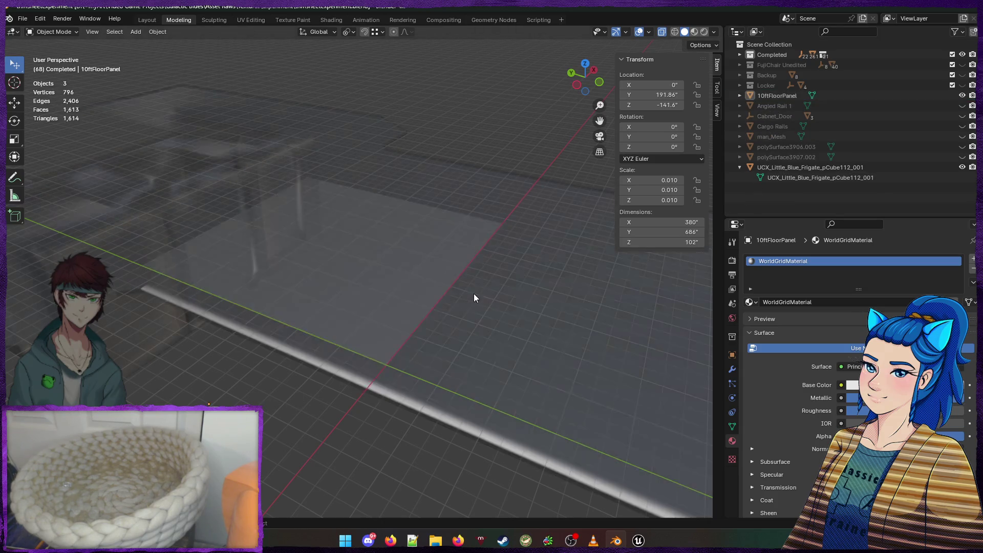
pyautogui.hotkey('ctrl', 'z')
pyautogui.hotkey('ctrl', 'z')
pyautogui.hotkey('ctrl', 'z')
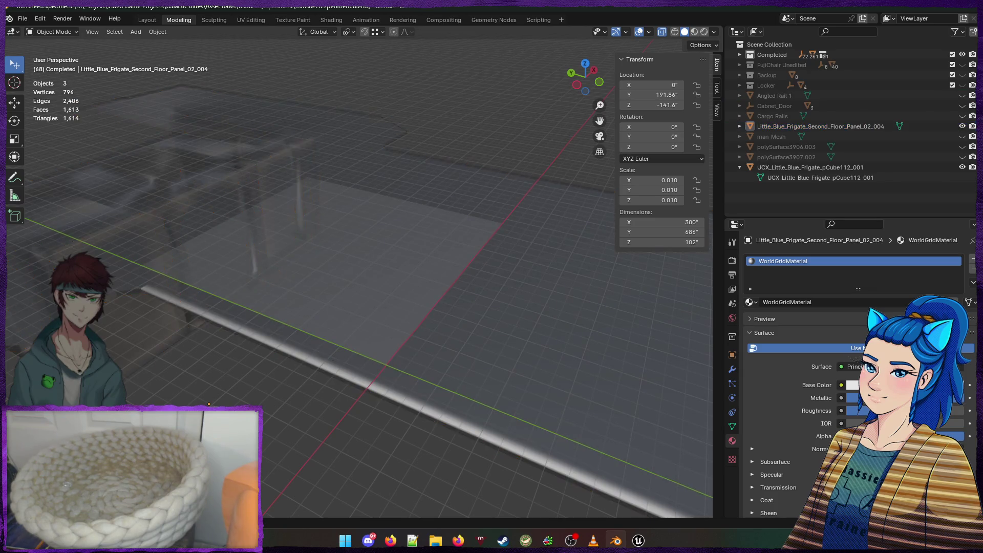
pyautogui.hotkey('ctrl', 'z')
pyautogui.hotkey('ctrl', 'z')
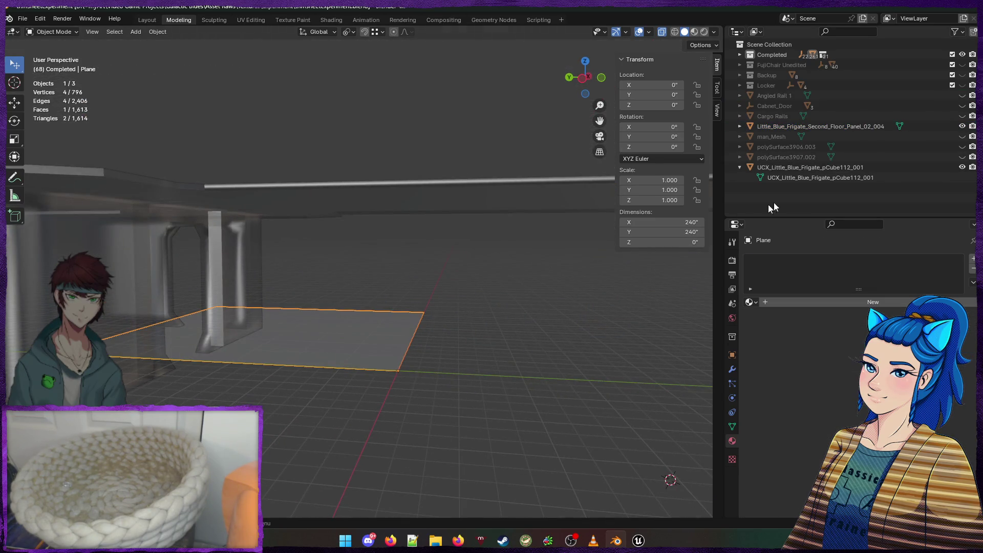
pyautogui.click(769, 45)
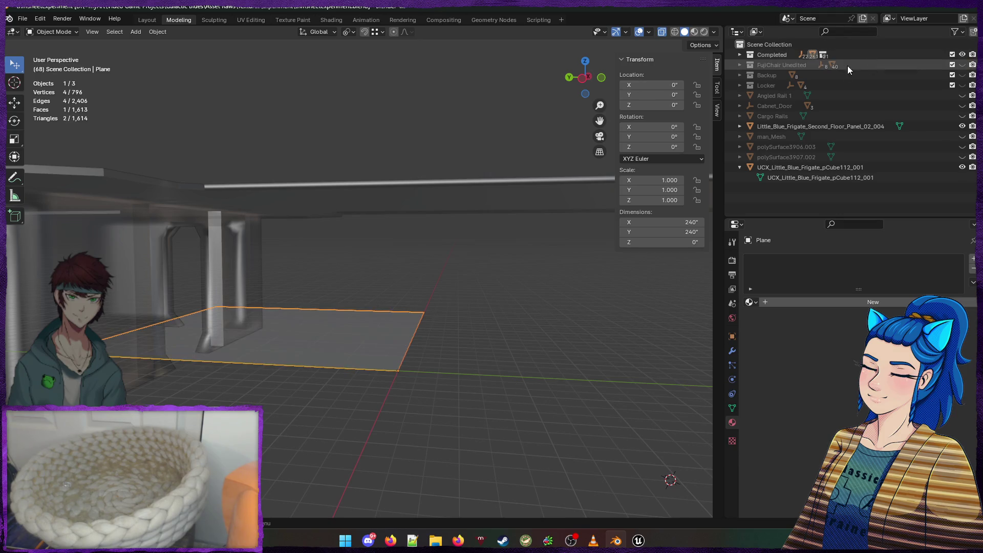
# Rename the new plane to '10FtFloor Panel'
pyautogui.scroll(-10, 859, 149)
pyautogui.doubleClick(772, 86)
pyautogui.write('10FtFloor Pan')
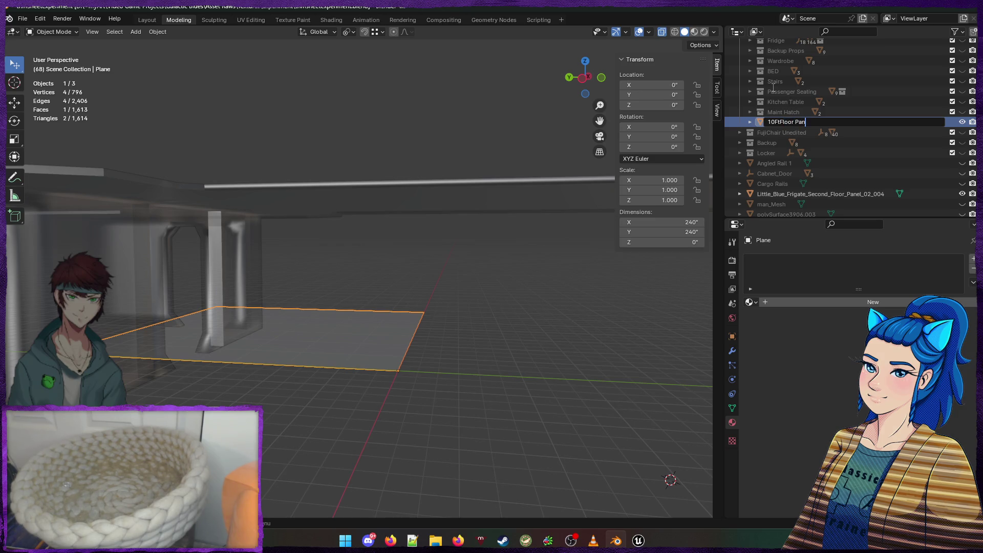
pyautogui.write('el')
pyautogui.press('Return')
# Hide the 10FtFloor Panel plane and collapse the Completed collection
pyautogui.scroll(5, 789, 111)
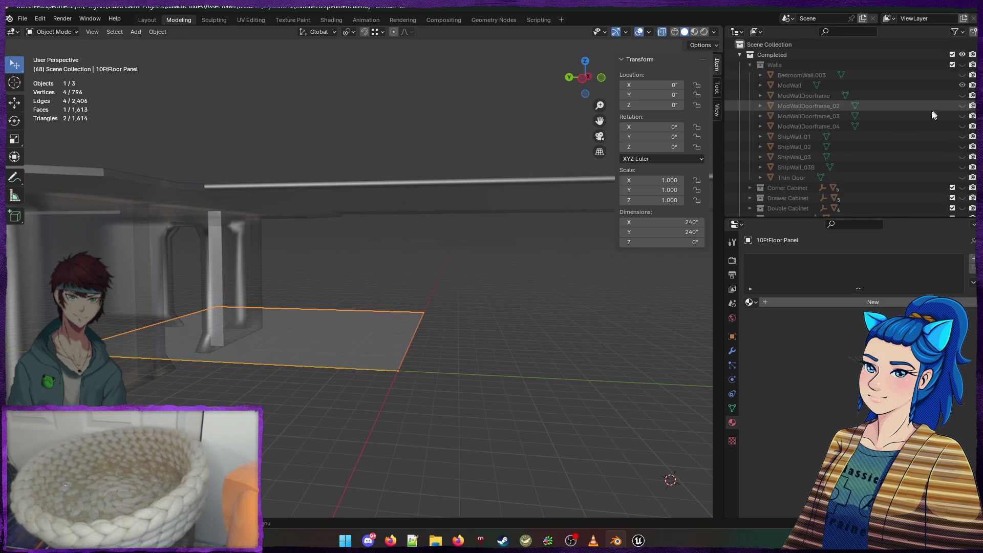
pyautogui.scroll(-5, 903, 125)
pyautogui.scroll(-2, 902, 120)
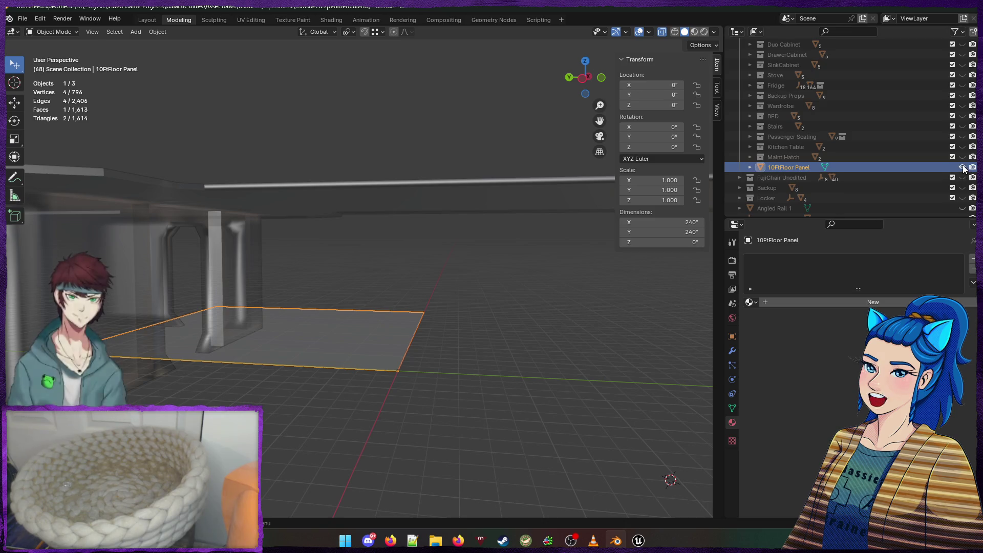
pyautogui.press('x')
pyautogui.scroll(5, 824, 143)
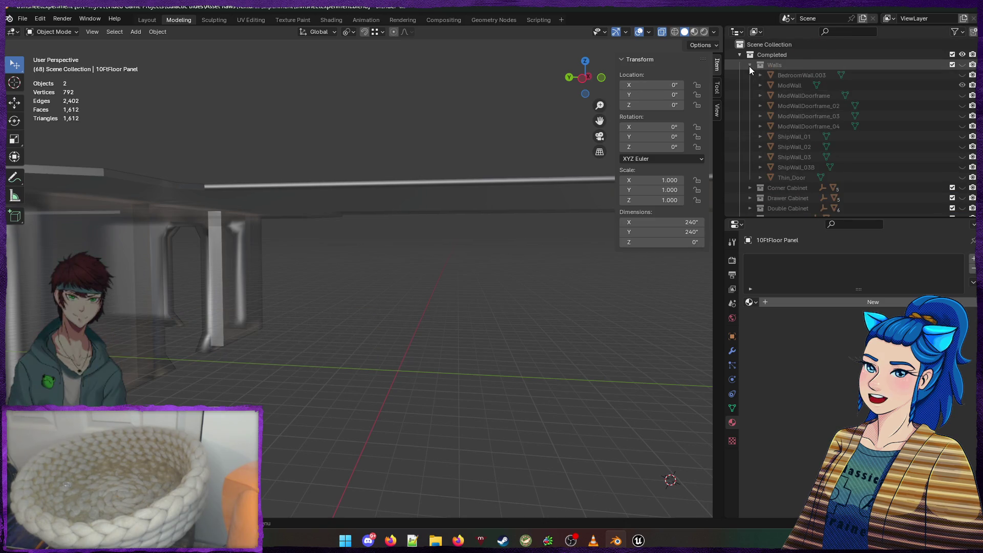
pyautogui.scroll(-5, 763, 101)
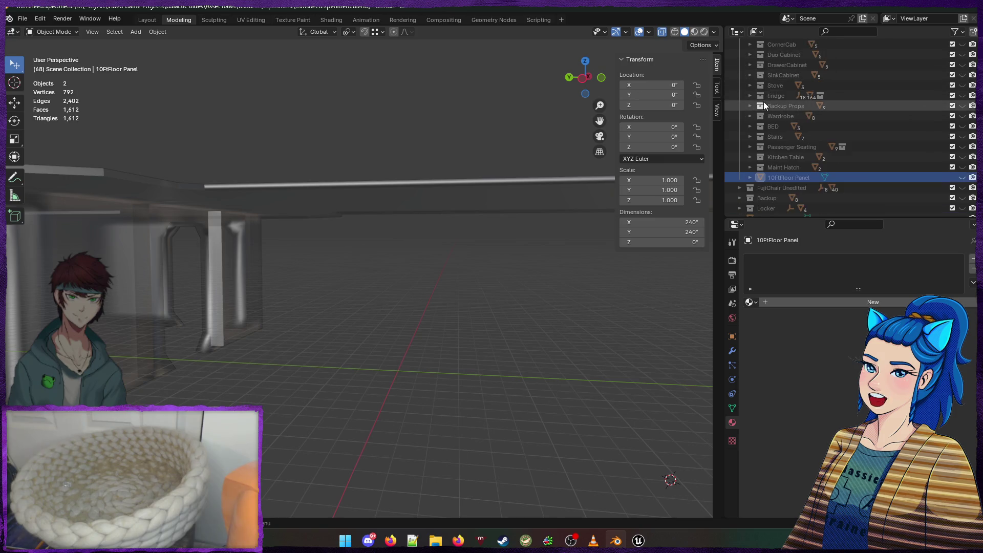
pyautogui.scroll(5, 757, 133)
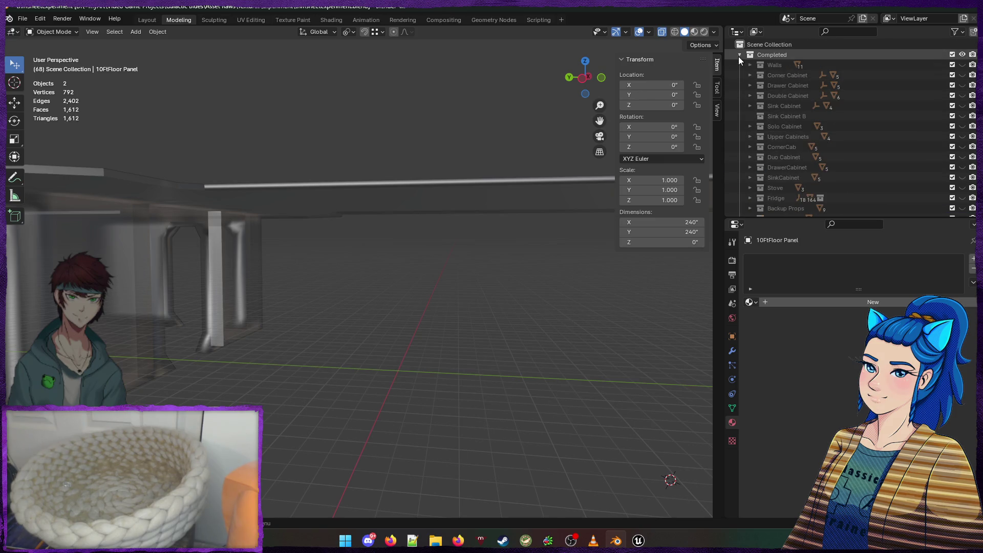
pyautogui.click(739, 55)
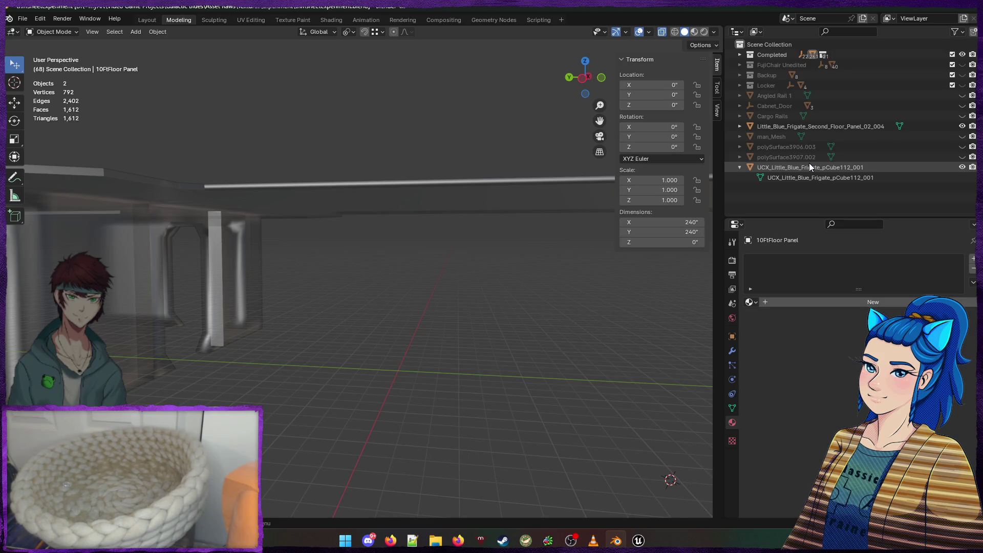
pyautogui.click(364, 183)
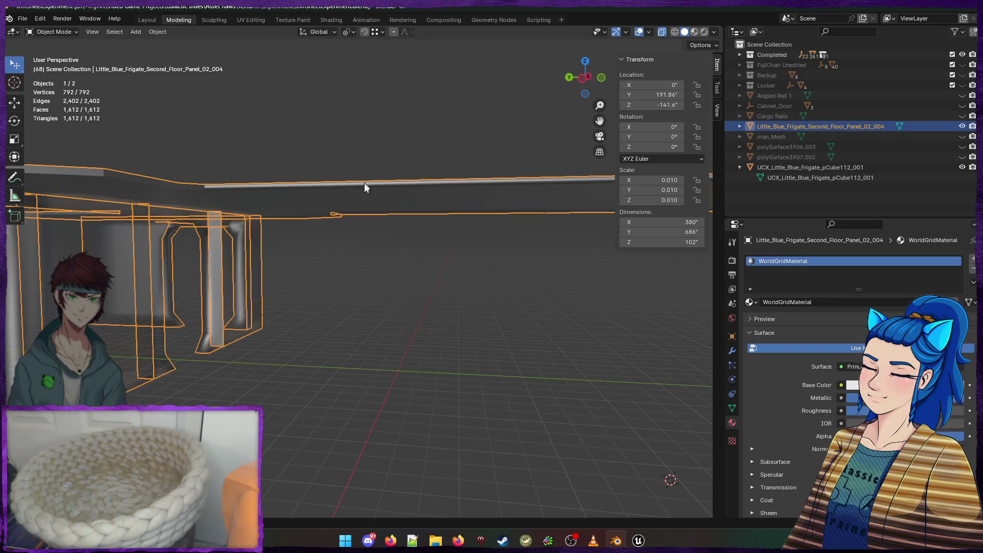
# Bring the second floor panel into view and enter Edit Mode in top view
pyautogui.rightClick(378, 235)
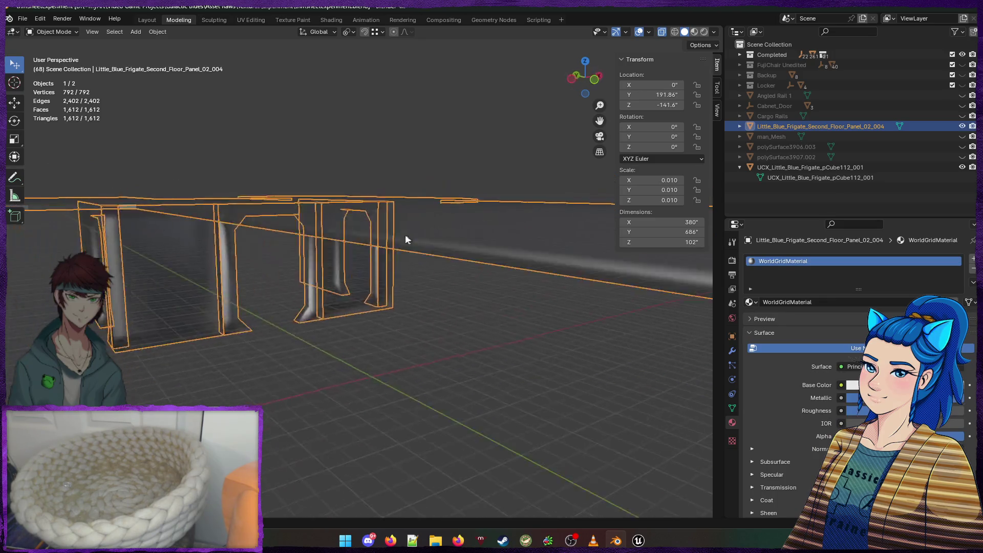
pyautogui.scroll(8, 375, 277)
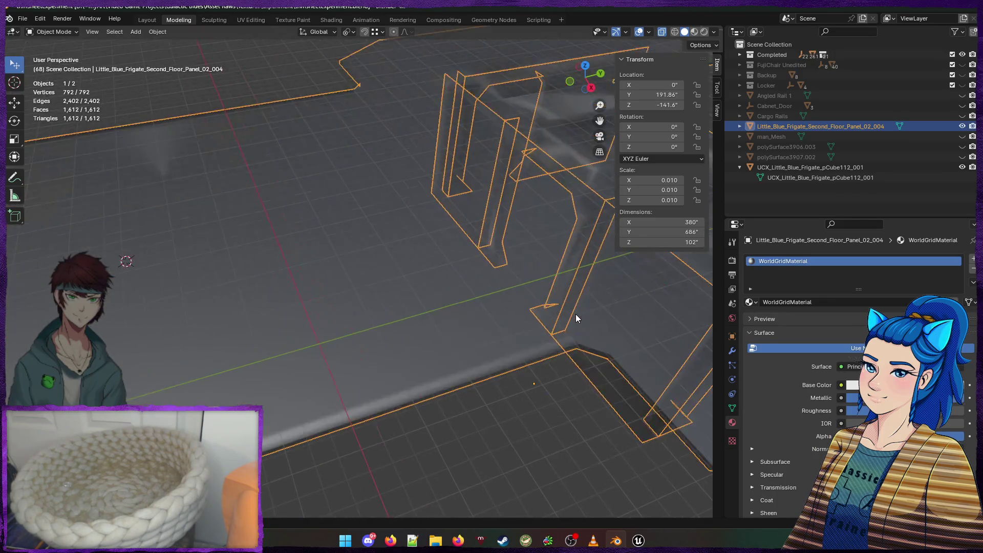
pyautogui.scroll(-2, 540, 314)
pyautogui.moveTo(578, 334)
pyautogui.mouseDown()
pyautogui.moveTo(448, 309)
pyautogui.moveTo(458, 333)
pyautogui.moveTo(450, 313)
pyautogui.moveTo(460, 293)
pyautogui.moveTo(439, 293)
pyautogui.moveTo(433, 310)
pyautogui.mouseUp()
pyautogui.press('Tab')
pyautogui.scroll(3, 379, 297)
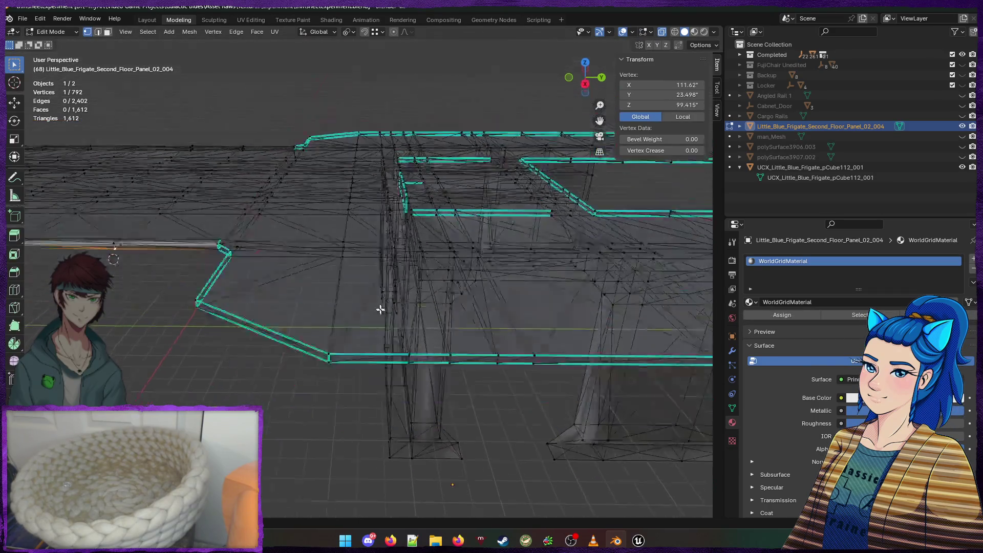
pyautogui.scroll(-5, 376, 274)
pyautogui.moveTo(332, 266); pyautogui.dragTo(321, 301)
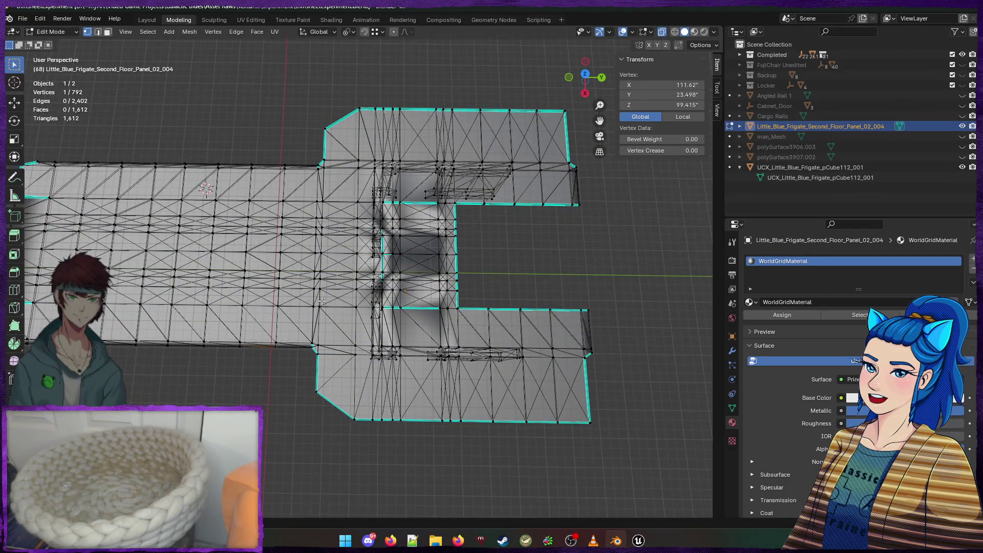
pyautogui.press('KP_7')
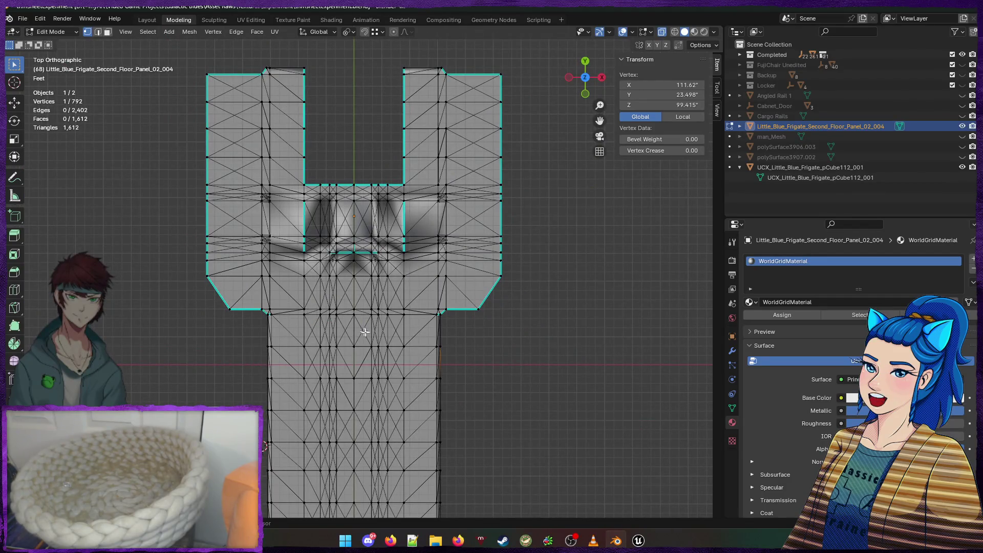
# Box-select the long lower section and delete its vertices, leaving 472 vertices
pyautogui.scroll(-4, 365, 331)
pyautogui.moveTo(184, 141)
pyautogui.mouseDown()
pyautogui.moveTo(517, 255)
pyautogui.moveTo(575, 509)
pyautogui.mouseUp()
pyautogui.moveTo(568, 469)
pyautogui.mouseDown()
pyautogui.moveTo(452, 313)
pyautogui.moveTo(447, 369)
pyautogui.mouseUp()
pyautogui.press('x')
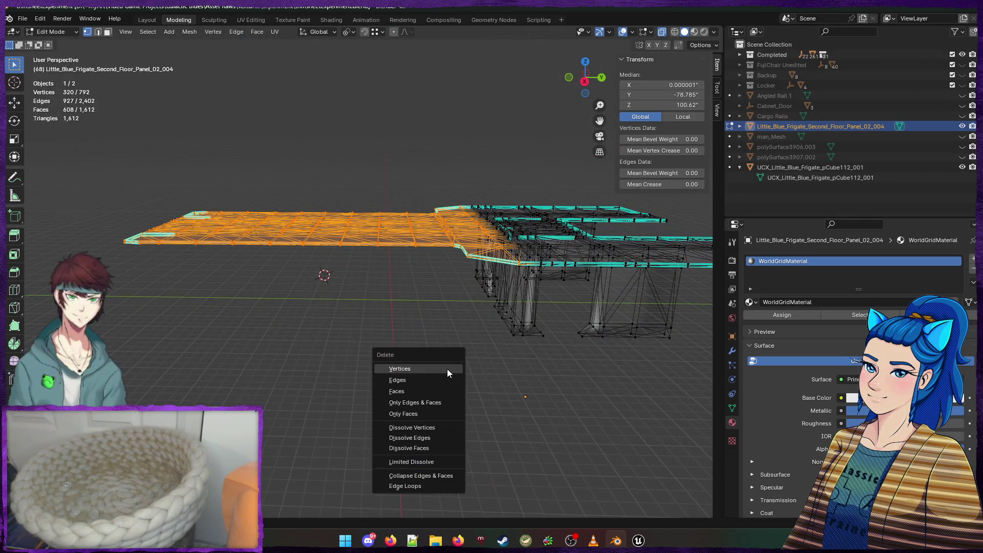
pyautogui.click(447, 369)
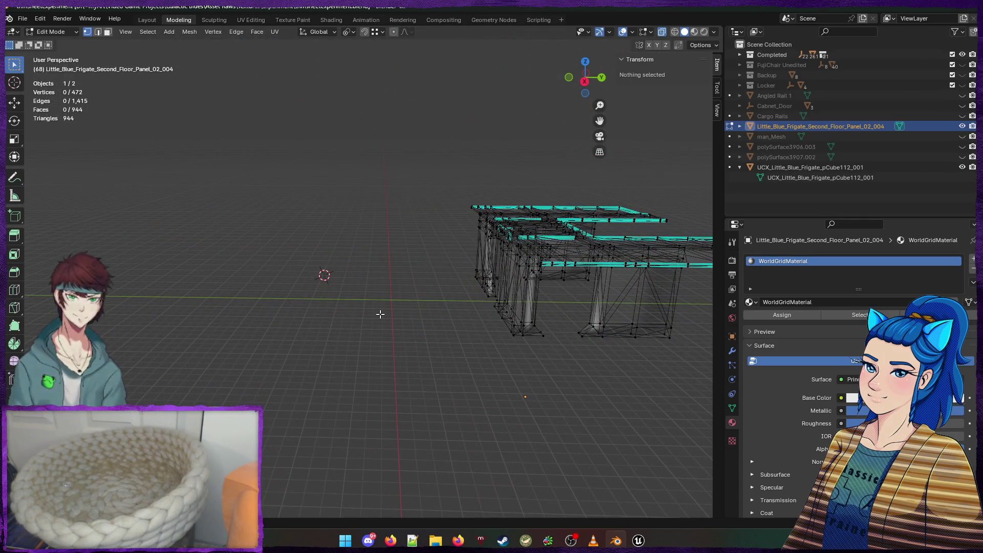
# In top-down view, select a column of vertices along the trimmed floor panel
pyautogui.moveTo(379, 314); pyautogui.dragTo(457, 249)
pyautogui.scroll(6, 430, 296)
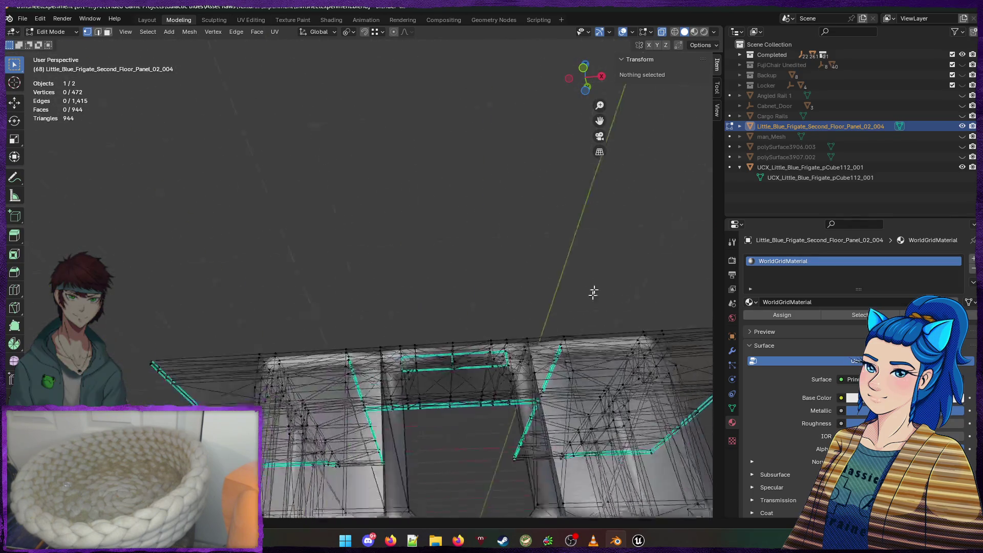
pyautogui.moveTo(441, 303)
pyautogui.mouseDown()
pyautogui.moveTo(533, 327)
pyautogui.moveTo(297, 292)
pyautogui.moveTo(533, 324)
pyautogui.moveTo(278, 264)
pyautogui.mouseUp()
pyautogui.scroll(5, 277, 264)
pyautogui.moveTo(369, 281)
pyautogui.mouseDown()
pyautogui.moveTo(635, 275)
pyautogui.moveTo(421, 286)
pyautogui.moveTo(384, 299)
pyautogui.mouseUp()
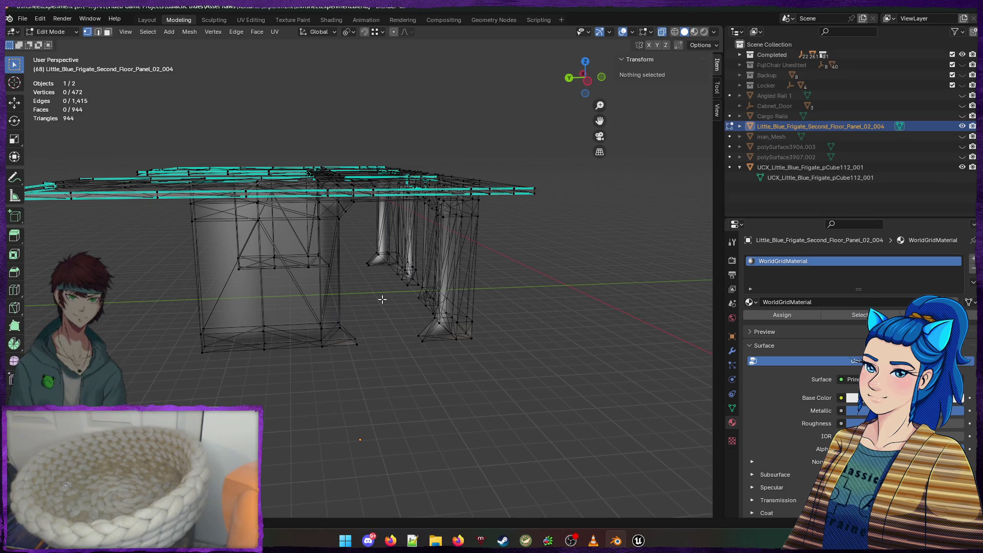
pyautogui.scroll(5, 348, 308)
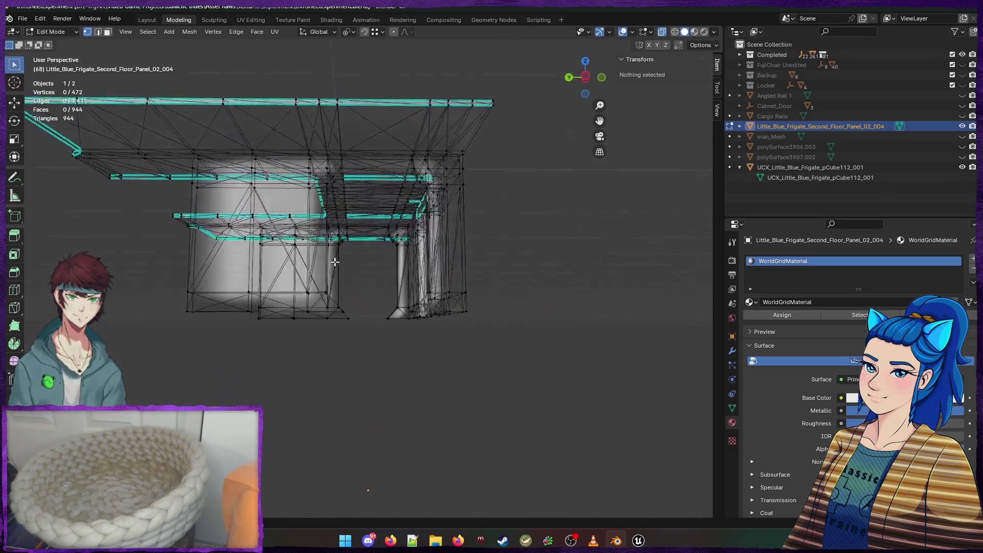
pyautogui.scroll(8, 338, 264)
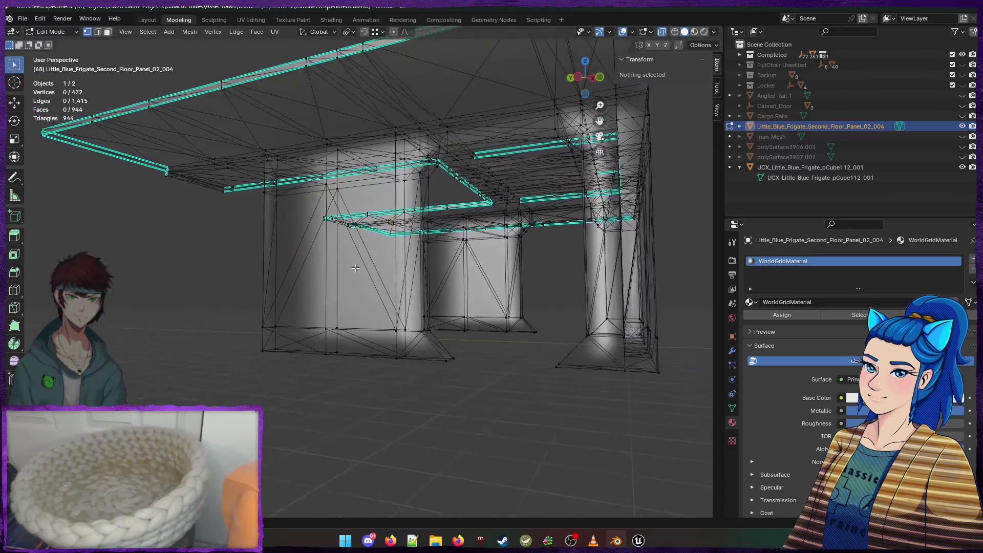
pyautogui.moveTo(355, 268); pyautogui.dragTo(520, 287)
pyautogui.moveTo(409, 255)
pyautogui.mouseDown()
pyautogui.moveTo(391, 268)
pyautogui.moveTo(404, 265)
pyautogui.moveTo(386, 303)
pyautogui.moveTo(418, 287)
pyautogui.mouseUp()
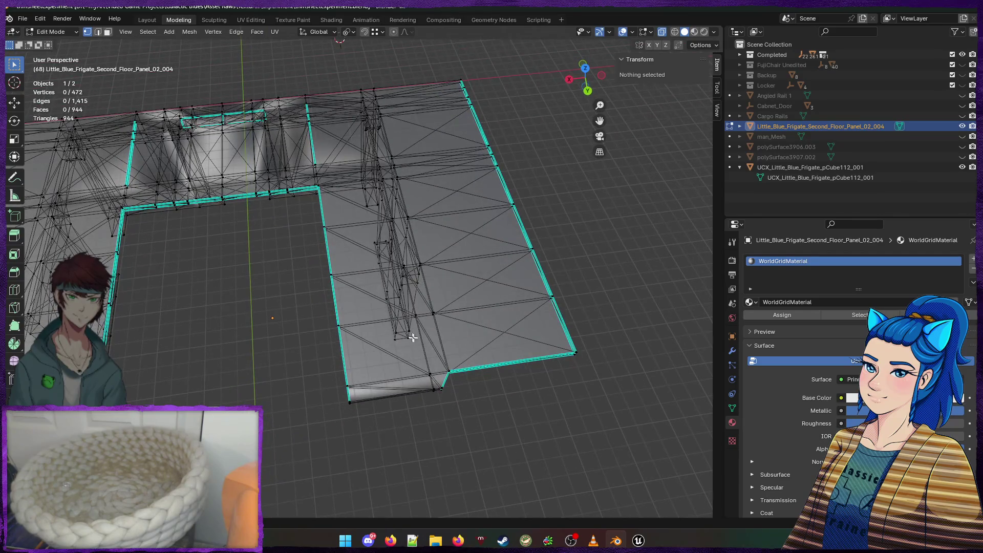
pyautogui.moveTo(438, 391)
pyautogui.mouseDown()
pyautogui.moveTo(351, 358)
pyautogui.moveTo(287, 183)
pyautogui.moveTo(291, 192)
pyautogui.mouseUp()
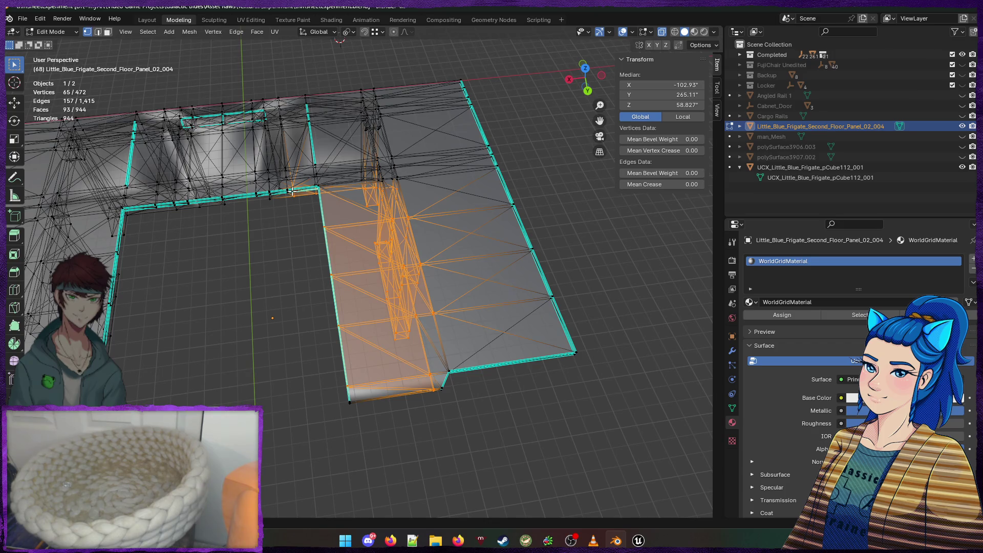
pyautogui.press('KP_7')
pyautogui.click(333, 102)
pyautogui.moveTo(332, 104)
pyautogui.mouseDown()
pyautogui.moveTo(397, 123)
pyautogui.moveTo(398, 488)
pyautogui.moveTo(396, 476)
pyautogui.mouseUp()
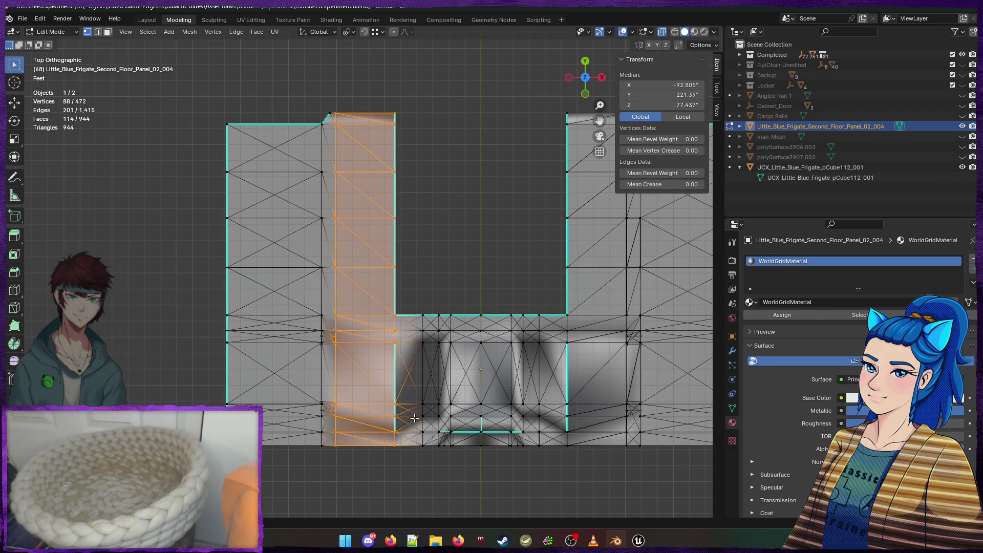
# Duplicate the vertex column, shift it left, and separate it into its own object
pyautogui.hotkey('shift', 'd')
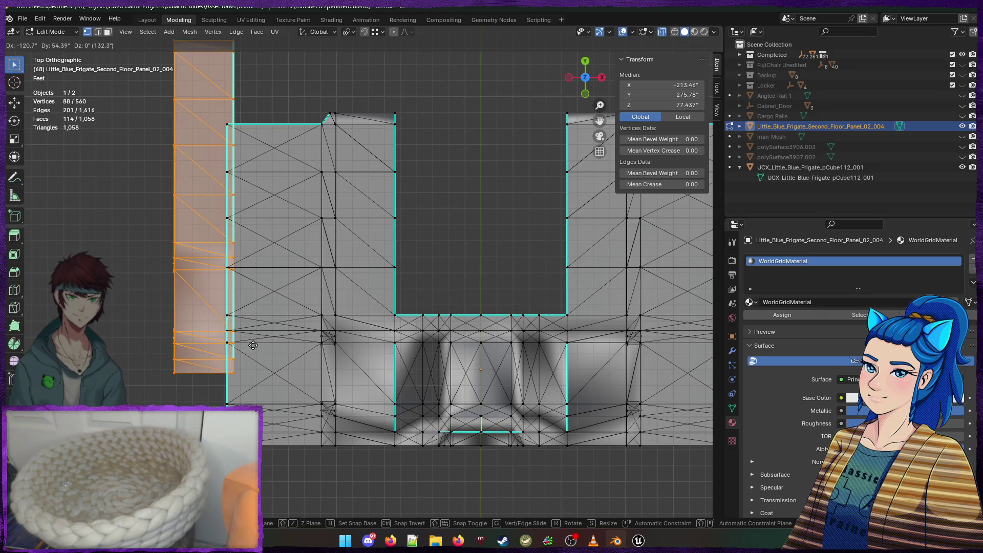
pyautogui.click(142, 374)
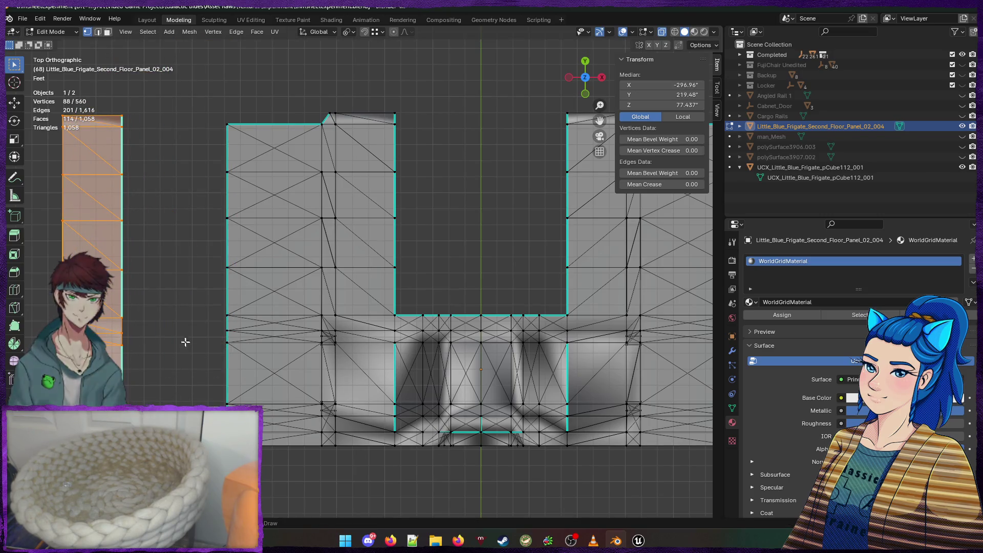
pyautogui.press('p')
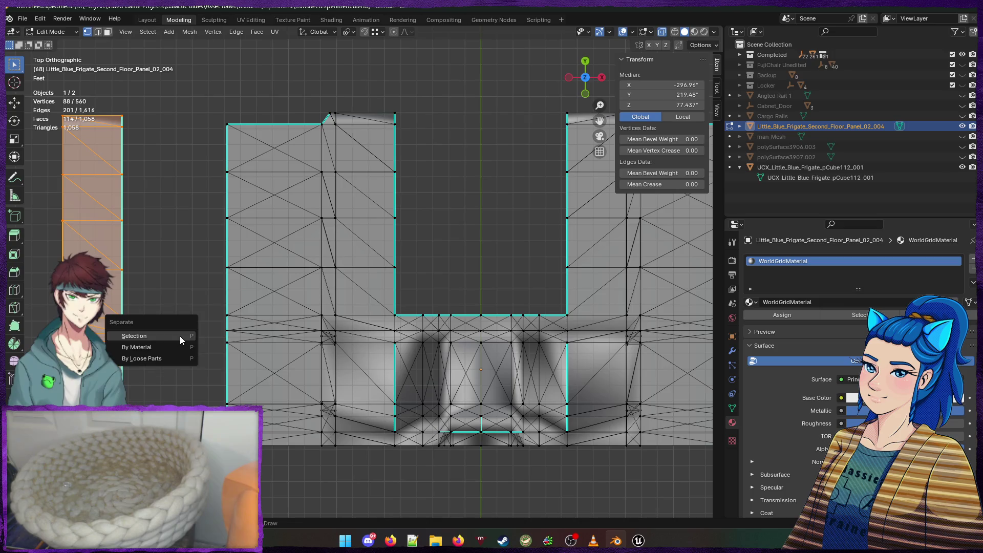
pyautogui.click(180, 336)
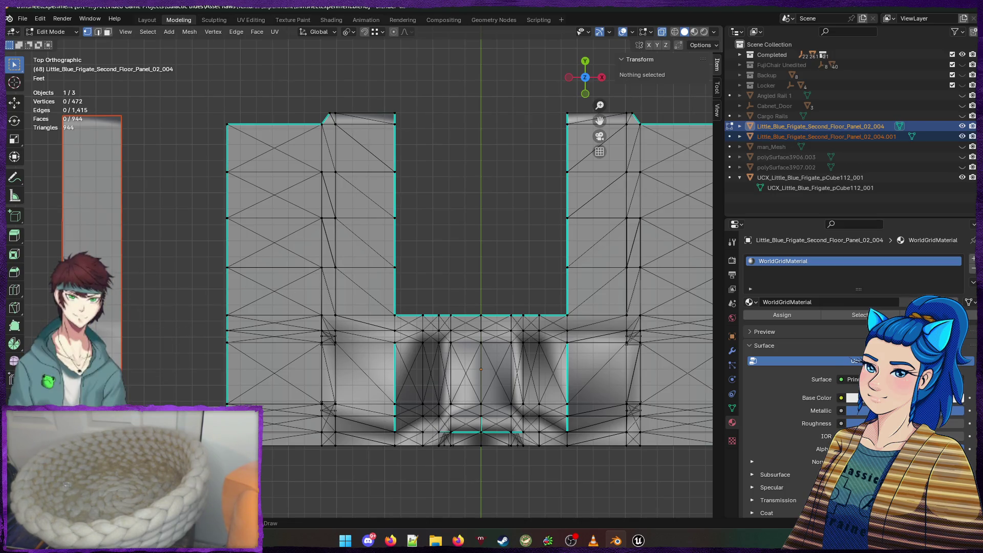
pyautogui.press('Tab')
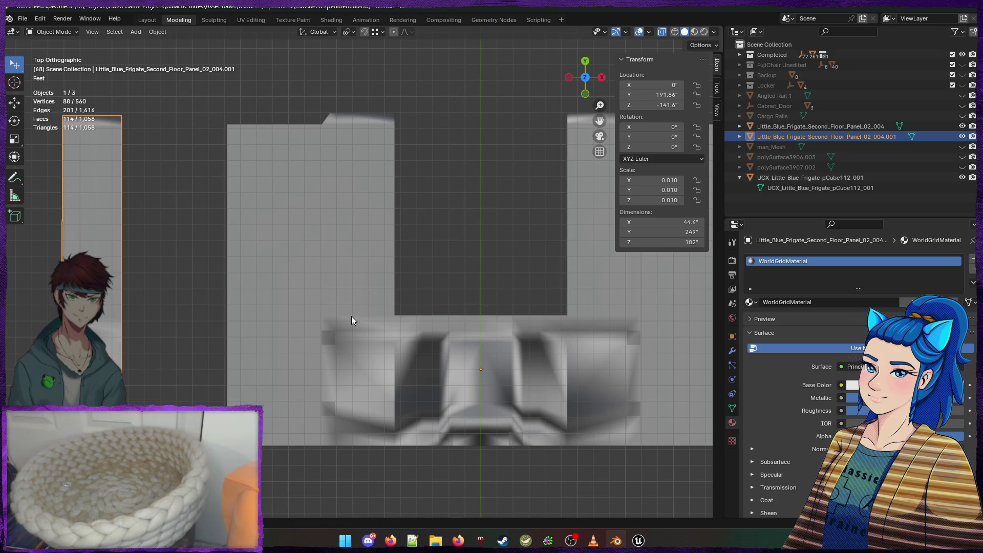
# In the Right Ortho view, box-select the separated panel's vertical wall vertices
pyautogui.moveTo(296, 280)
pyautogui.mouseDown()
pyautogui.moveTo(160, 158)
pyautogui.moveTo(294, 174)
pyautogui.mouseUp()
pyautogui.moveTo(567, 256)
pyautogui.mouseDown()
pyautogui.moveTo(520, 299)
pyautogui.moveTo(383, 259)
pyautogui.moveTo(328, 276)
pyautogui.mouseUp()
pyautogui.press('Tab')
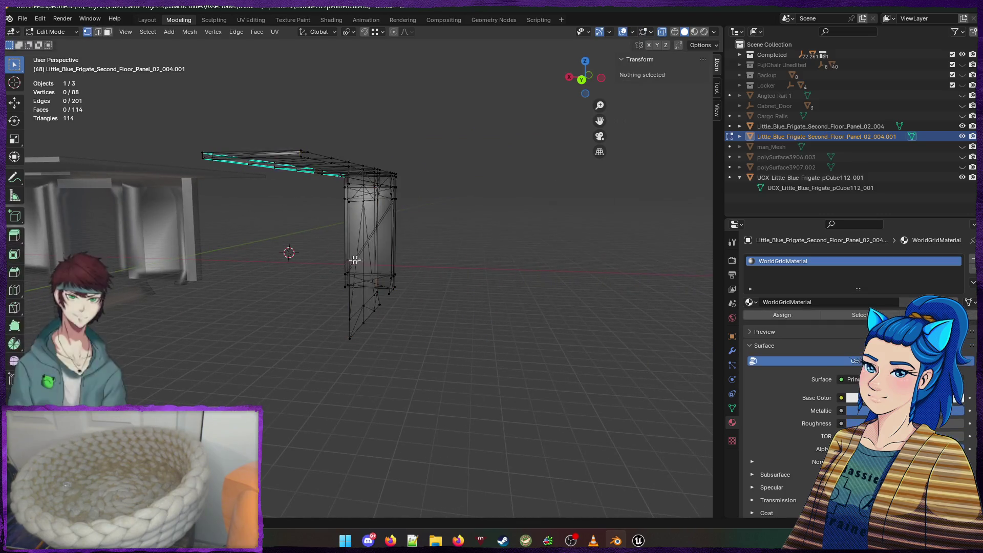
pyautogui.scroll(5, 384, 259)
pyautogui.moveTo(234, 111)
pyautogui.mouseDown()
pyautogui.moveTo(593, 377)
pyautogui.moveTo(625, 450)
pyautogui.mouseUp()
pyautogui.press('KP_3')
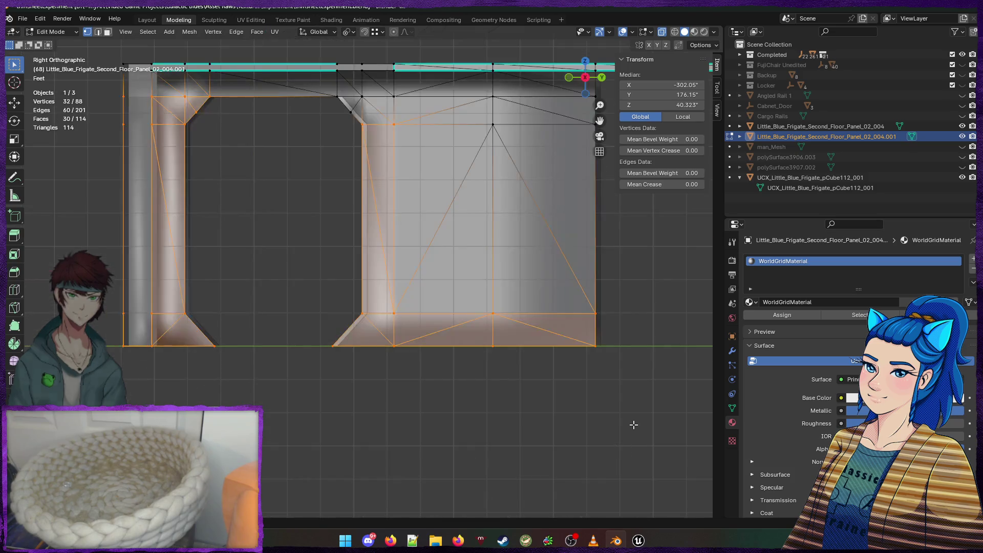
pyautogui.moveTo(186, 136)
pyautogui.mouseDown()
pyautogui.moveTo(609, 292)
pyautogui.moveTo(625, 380)
pyautogui.mouseUp()
# Delete the wall vertices and return to Object Mode to inspect the flat slab
pyautogui.press('x')
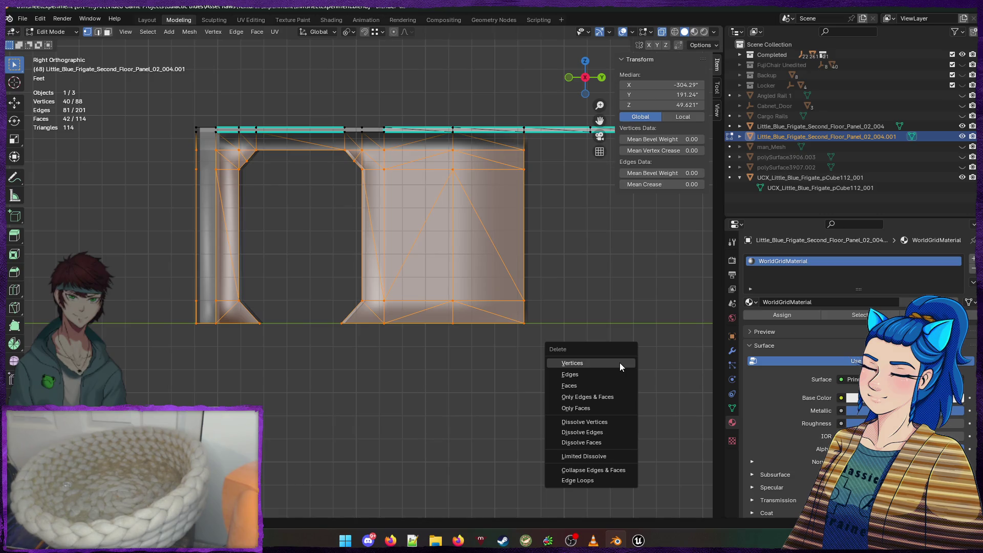
pyautogui.click(619, 362)
pyautogui.moveTo(251, 224)
pyautogui.mouseDown()
pyautogui.moveTo(285, 237)
pyautogui.moveTo(178, 233)
pyautogui.moveTo(131, 176)
pyautogui.moveTo(259, 266)
pyautogui.moveTo(293, 279)
pyautogui.moveTo(320, 272)
pyautogui.moveTo(276, 257)
pyautogui.mouseUp()
pyautogui.press('Tab')
pyautogui.scroll(3, 263, 277)
pyautogui.moveTo(308, 228)
pyautogui.mouseDown()
pyautogui.moveTo(317, 261)
pyautogui.moveTo(326, 251)
pyautogui.mouseUp()
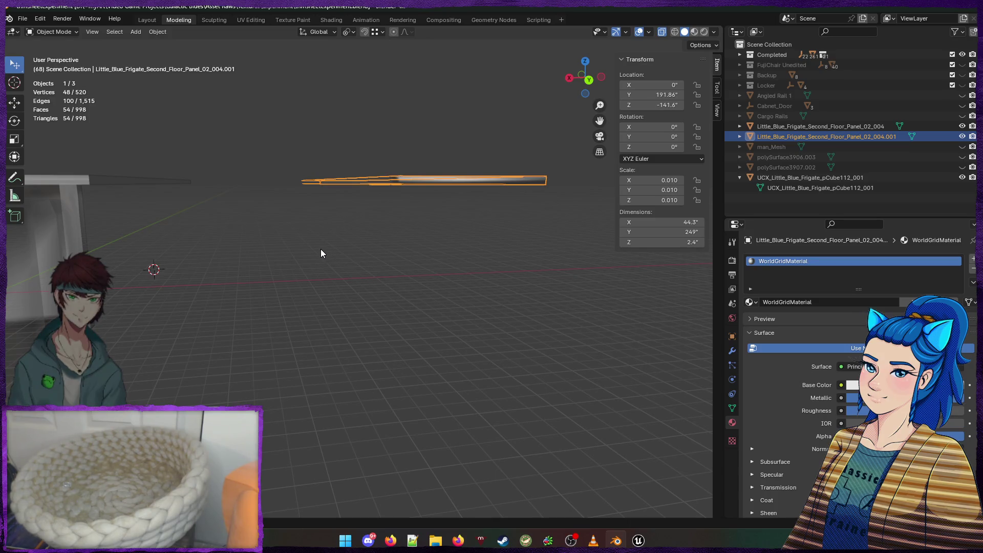
pyautogui.moveTo(354, 234)
pyautogui.mouseDown()
pyautogui.moveTo(324, 260)
pyautogui.moveTo(183, 234)
pyautogui.moveTo(237, 238)
pyautogui.moveTo(210, 226)
pyautogui.moveTo(362, 235)
pyautogui.moveTo(347, 227)
pyautogui.mouseUp()
# Try a 3-inch Z dimension on the slab, then undo back to 2.5 inches thick
pyautogui.click(660, 242)
pyautogui.write('3')
pyautogui.press('Return')
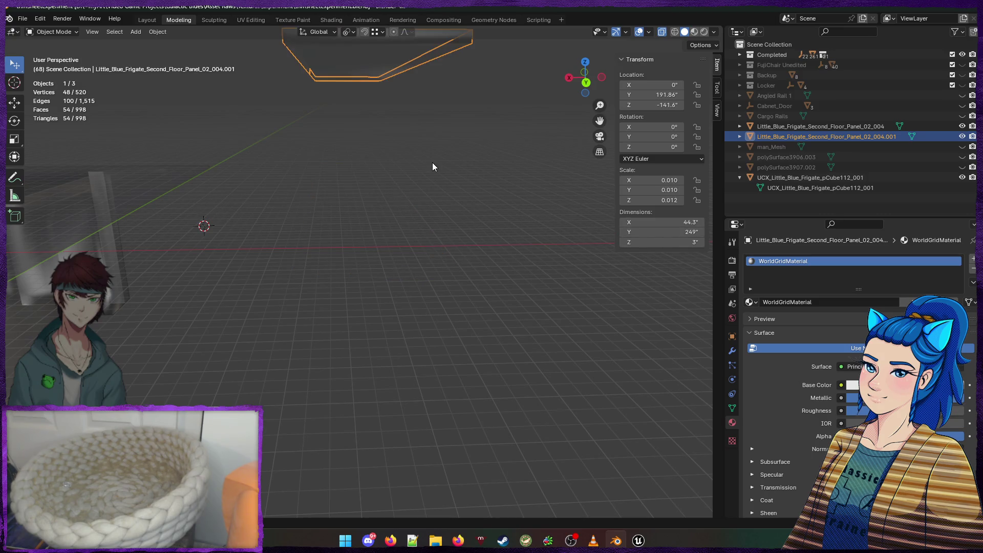
pyautogui.scroll(-4, 425, 160)
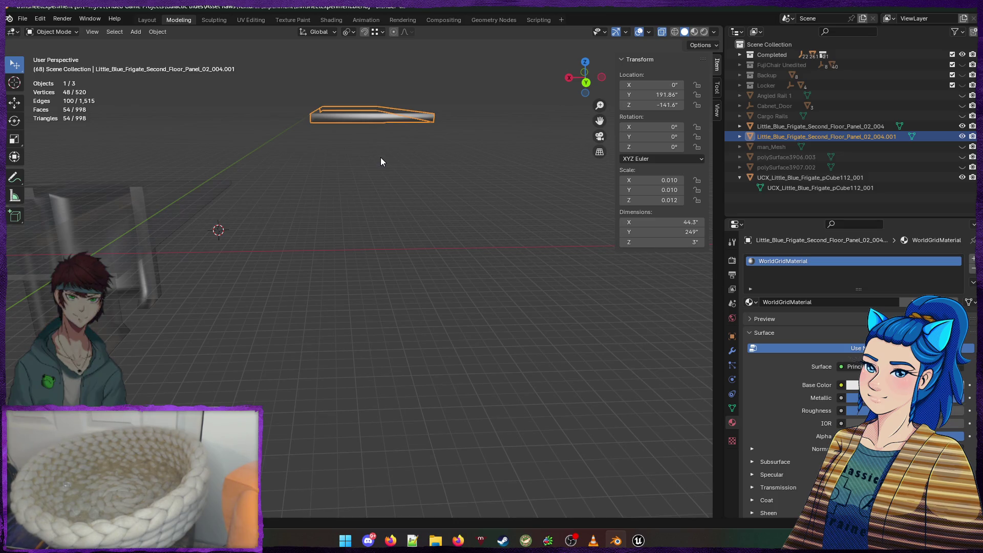
pyautogui.hotkey('ctrl', 'z')
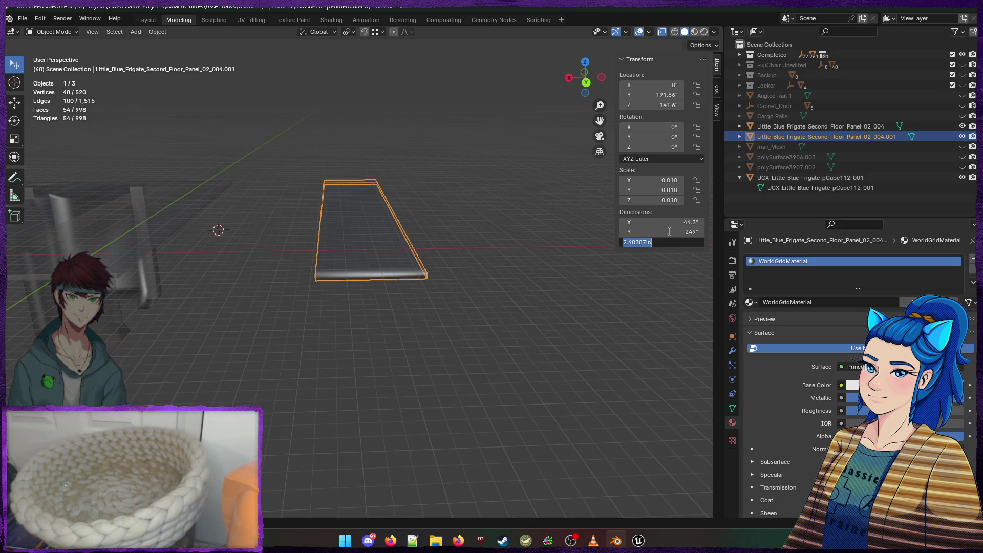
pyautogui.hotkey('ctrl', 'z')
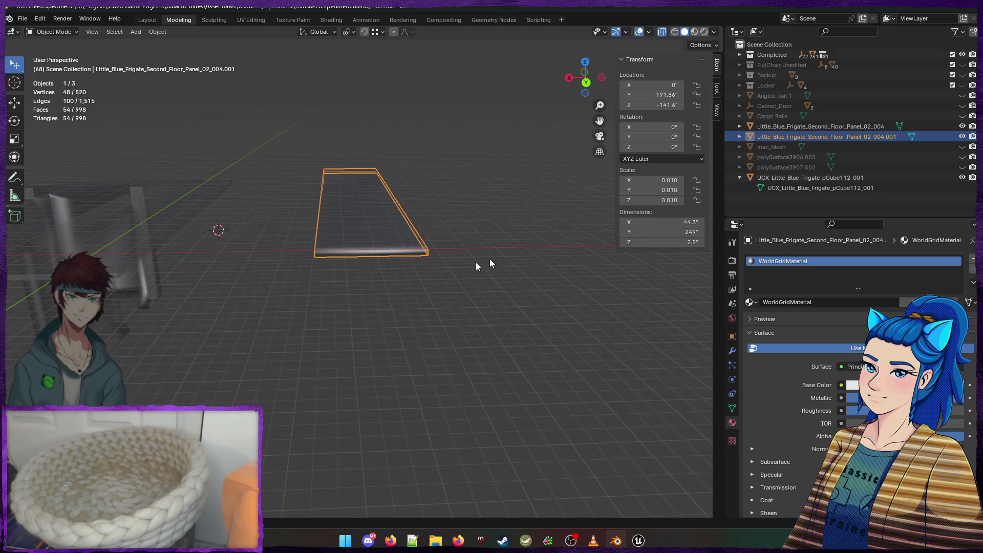
pyautogui.moveTo(376, 303)
pyautogui.mouseDown()
pyautogui.moveTo(410, 285)
pyautogui.moveTo(396, 290)
pyautogui.moveTo(351, 266)
pyautogui.mouseUp()
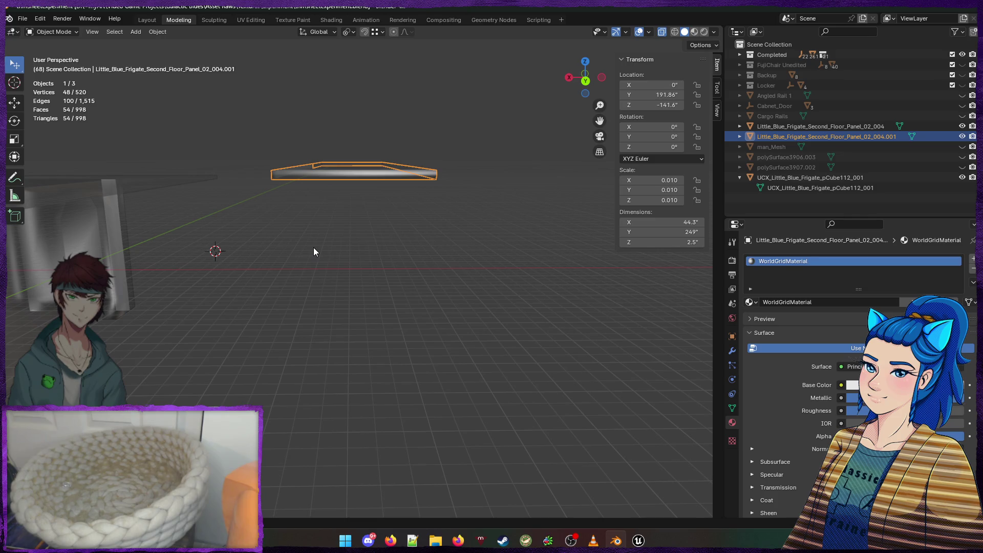
pyautogui.scroll(5, 313, 247)
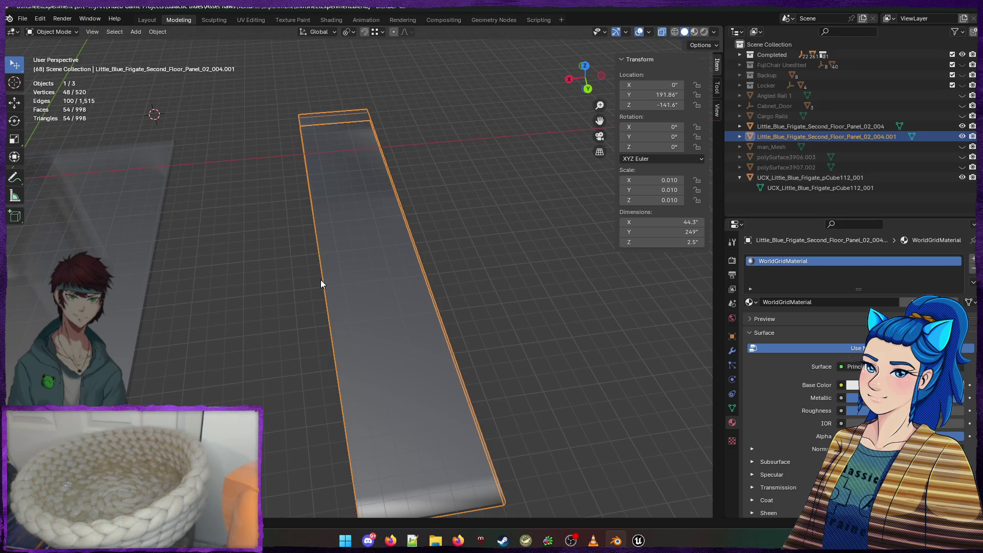
pyautogui.scroll(-5, 320, 279)
pyautogui.moveTo(412, 250)
pyautogui.mouseDown()
pyautogui.moveTo(419, 236)
pyautogui.moveTo(447, 239)
pyautogui.moveTo(400, 261)
pyautogui.mouseUp()
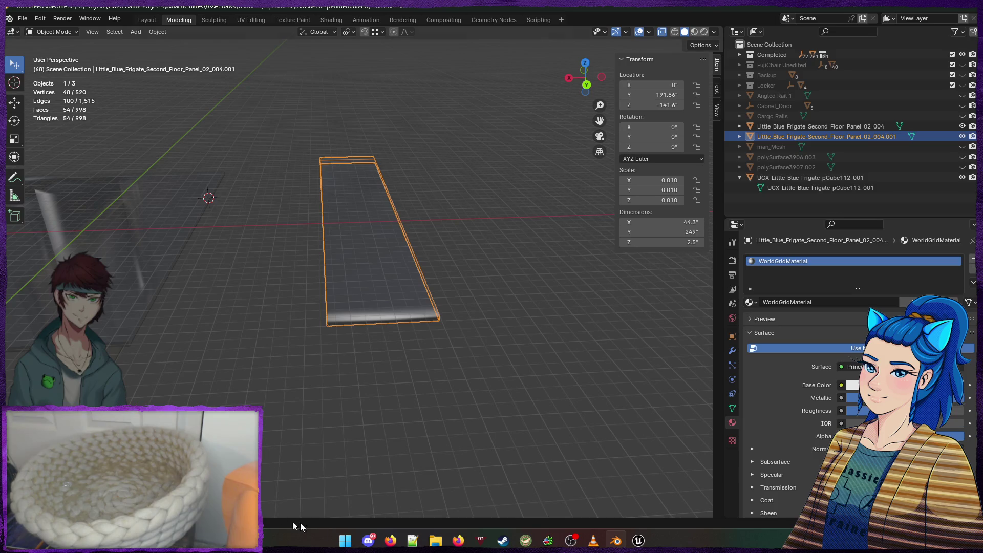
pyautogui.click(345, 541)
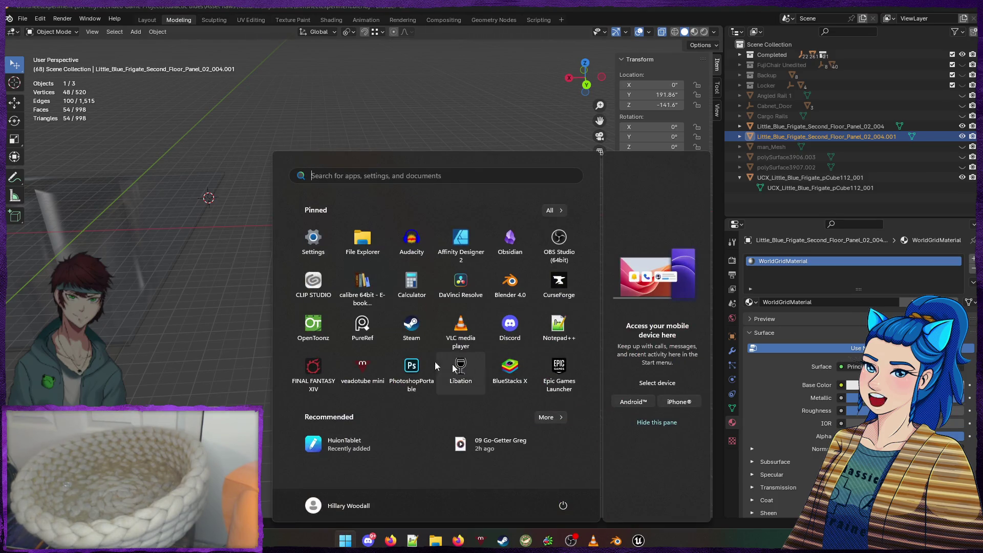
# Work out 249 ÷ 12 in Windows Calculator
pyautogui.click(415, 281)
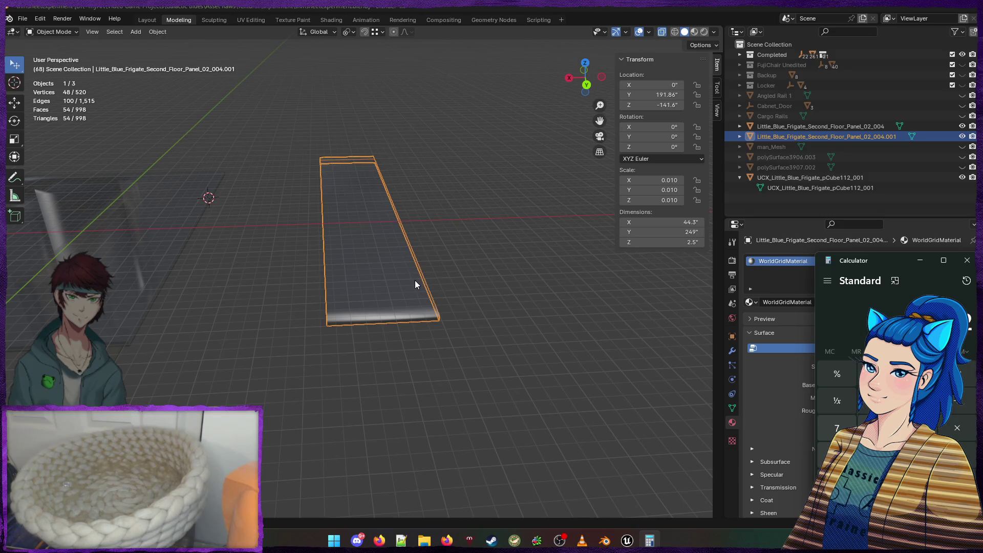
pyautogui.write('12 =')
pyautogui.press('Return')
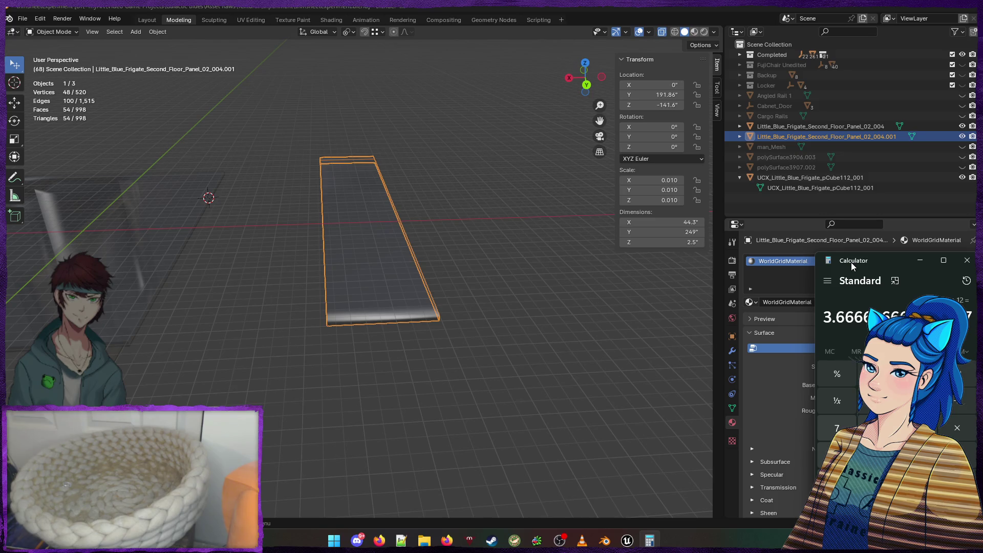
pyautogui.write('3')
# Set the slab's dimensions to X 48 and Y 120 inches
pyautogui.click(682, 221)
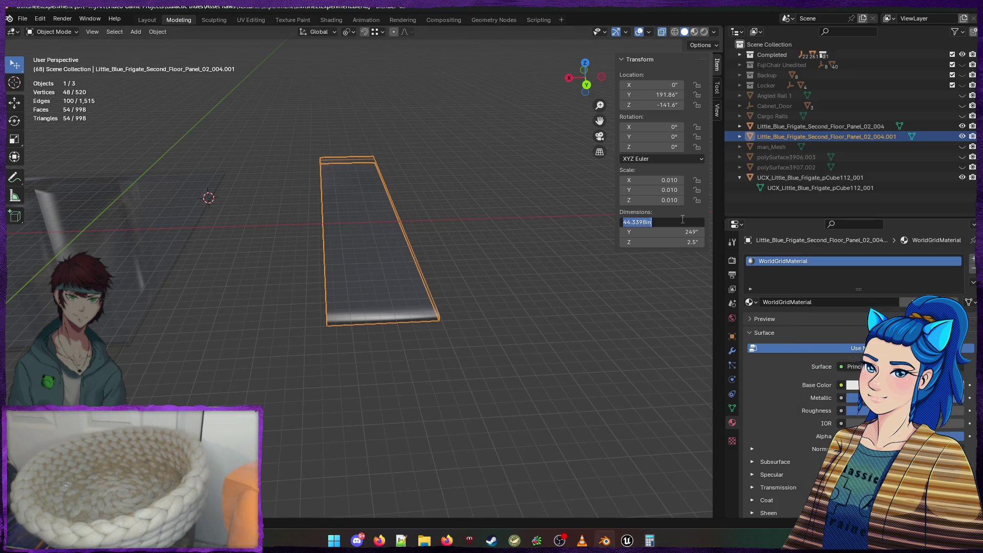
pyautogui.write('48')
pyautogui.press('Return')
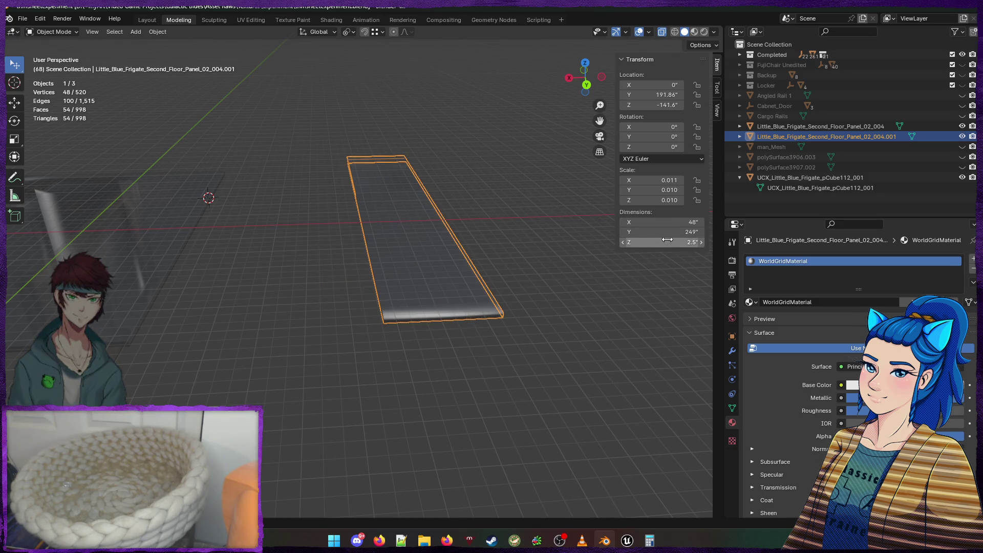
pyautogui.click(646, 542)
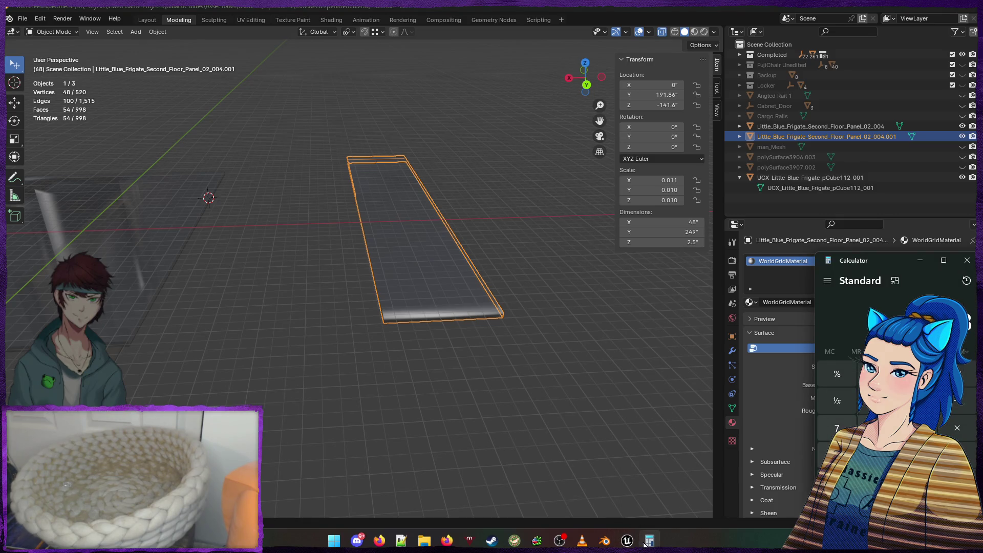
pyautogui.click(671, 230)
pyautogui.write('120')
pyautogui.press('Return')
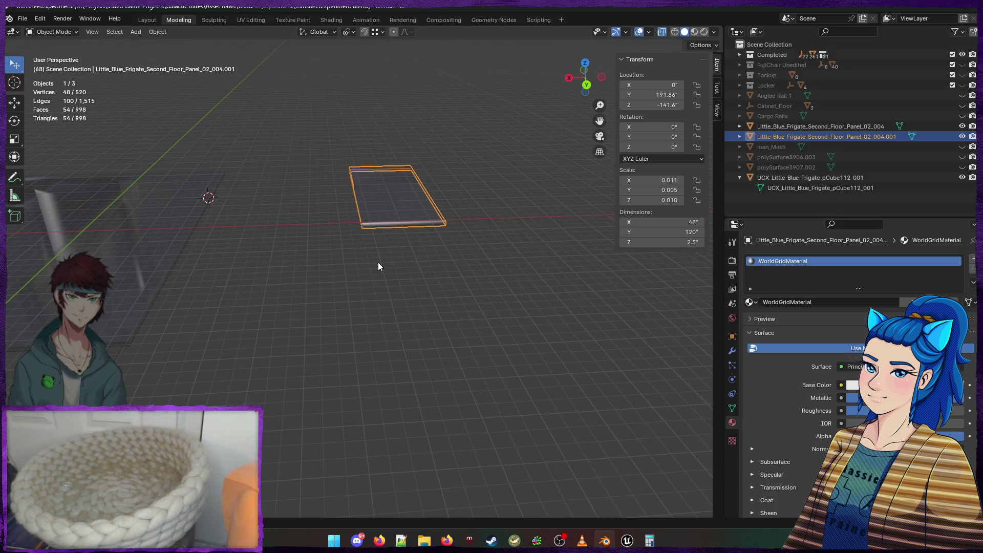
# Set the floor slab's Z thickness to 3 inches
pyautogui.click(691, 243)
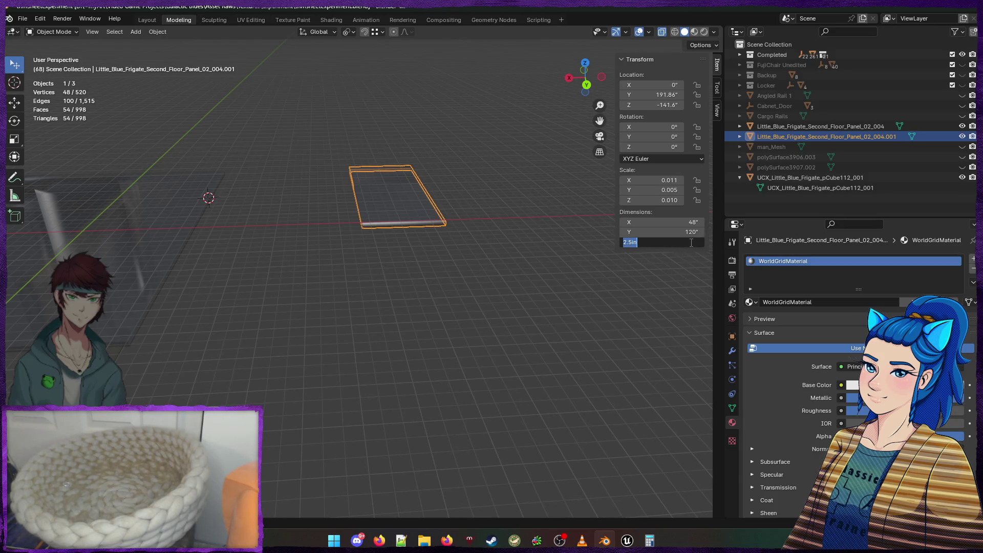
pyautogui.write('3"')
pyautogui.press('Return')
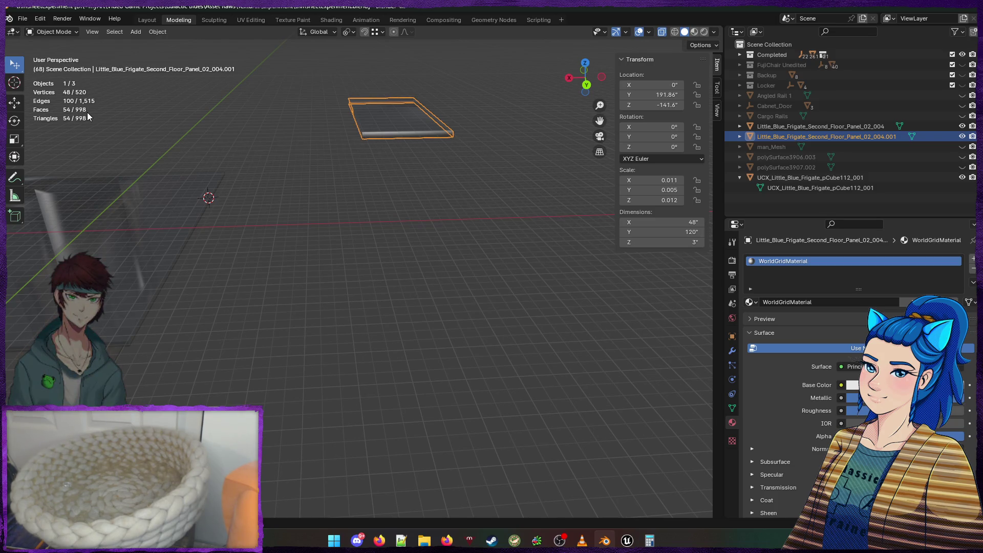
pyautogui.moveTo(219, 230)
pyautogui.mouseDown()
pyautogui.moveTo(285, 204)
pyautogui.moveTo(353, 217)
pyautogui.moveTo(239, 167)
pyautogui.moveTo(389, 193)
pyautogui.moveTo(324, 193)
pyautogui.moveTo(368, 324)
pyautogui.moveTo(319, 317)
pyautogui.moveTo(521, 324)
pyautogui.moveTo(336, 312)
pyautogui.moveTo(361, 361)
pyautogui.moveTo(329, 324)
pyautogui.moveTo(372, 282)
pyautogui.moveTo(303, 309)
pyautogui.mouseUp()
pyautogui.scroll(3, 321, 308)
pyautogui.scroll(-3, 320, 305)
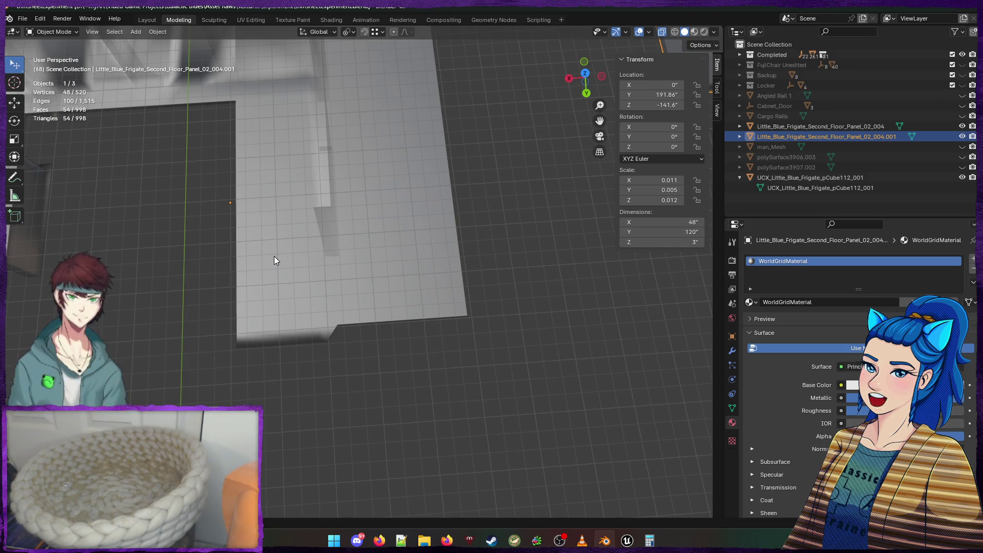
pyautogui.scroll(-3, 274, 254)
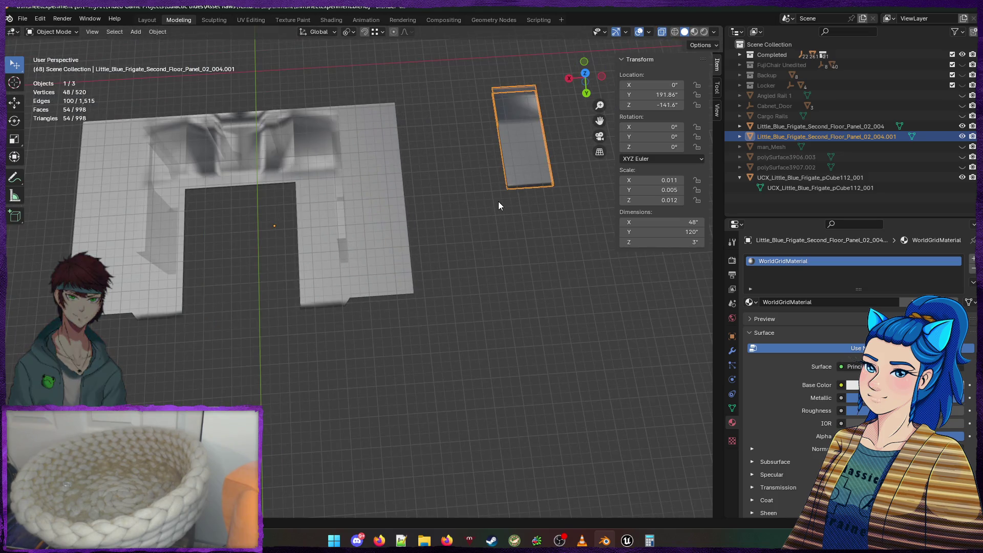
pyautogui.moveTo(499, 202)
pyautogui.mouseDown()
pyautogui.moveTo(487, 204)
pyautogui.moveTo(487, 168)
pyautogui.moveTo(271, 224)
pyautogui.moveTo(362, 212)
pyautogui.moveTo(361, 234)
pyautogui.mouseUp()
# Set the slab's X width to 120 inches, making it a square panel
pyautogui.click(651, 222)
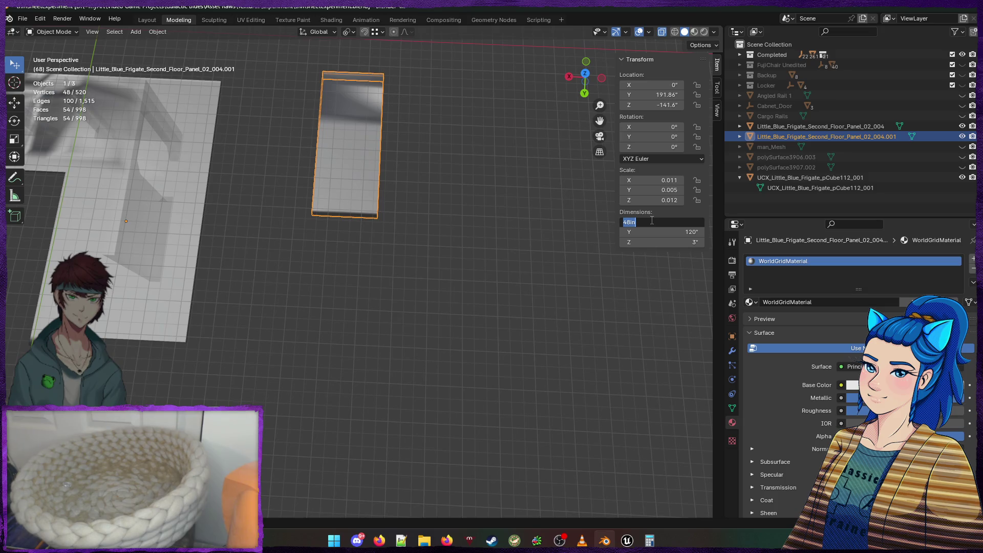
pyautogui.press('Return')
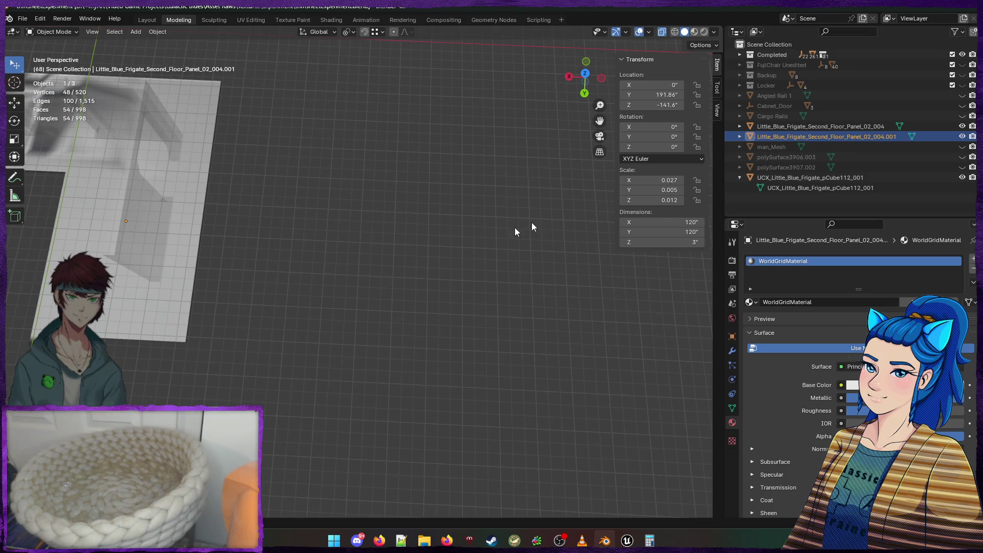
pyautogui.scroll(-8, 435, 250)
pyautogui.scroll(5, 440, 258)
pyautogui.scroll(3, 440, 258)
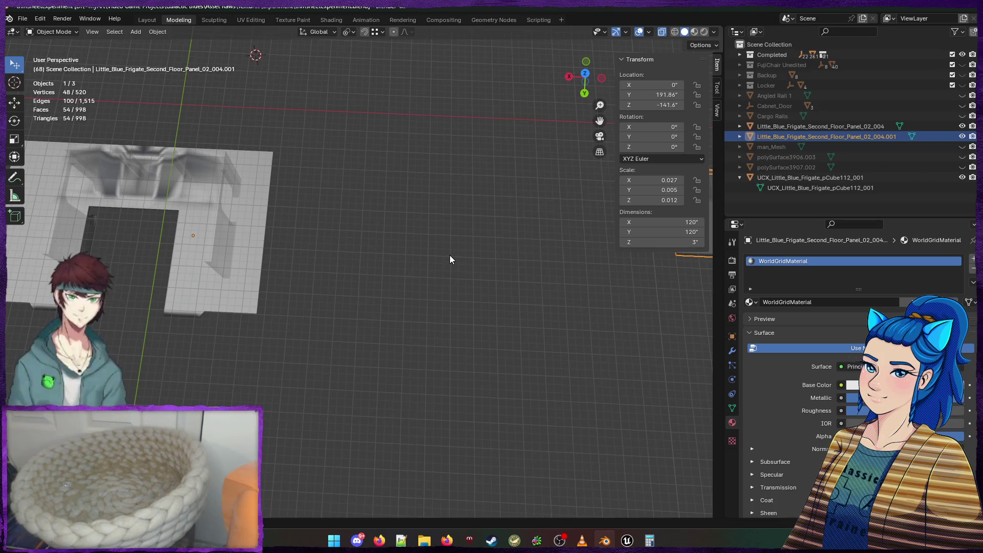
pyautogui.moveTo(453, 272)
pyautogui.mouseDown()
pyautogui.moveTo(520, 219)
pyautogui.moveTo(503, 211)
pyautogui.moveTo(472, 233)
pyautogui.mouseUp()
pyautogui.press('Tab')
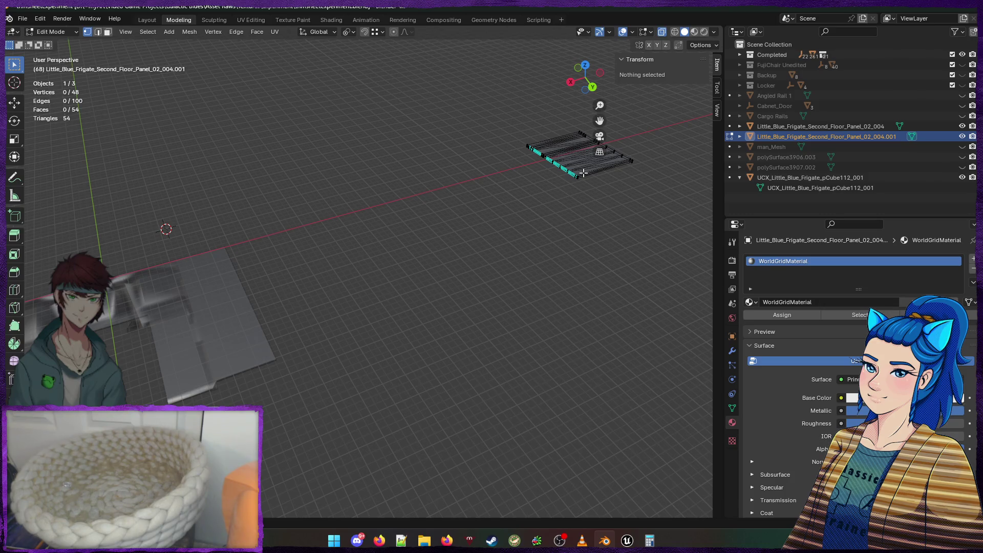
# Isolate the floor panel in local view and deselect it
pyautogui.press('/')
pyautogui.scroll(3, 395, 225)
pyautogui.moveTo(395, 226)
pyautogui.mouseDown()
pyautogui.moveTo(339, 279)
pyautogui.moveTo(324, 318)
pyautogui.moveTo(290, 318)
pyautogui.moveTo(370, 226)
pyautogui.moveTo(335, 210)
pyautogui.moveTo(305, 259)
pyautogui.mouseUp()
pyautogui.scroll(-5, 290, 318)
pyautogui.press('Tab')
pyautogui.scroll(3, 322, 317)
pyautogui.moveTo(322, 317); pyautogui.dragTo(401, 286)
pyautogui.scroll(2, 342, 304)
pyautogui.moveTo(342, 304)
pyautogui.mouseDown()
pyautogui.moveTo(377, 297)
pyautogui.moveTo(379, 318)
pyautogui.moveTo(298, 346)
pyautogui.moveTo(275, 341)
pyautogui.mouseUp()
pyautogui.scroll(-4, 294, 342)
pyautogui.press('Tab')
pyautogui.press('Tab')
pyautogui.click(270, 363)
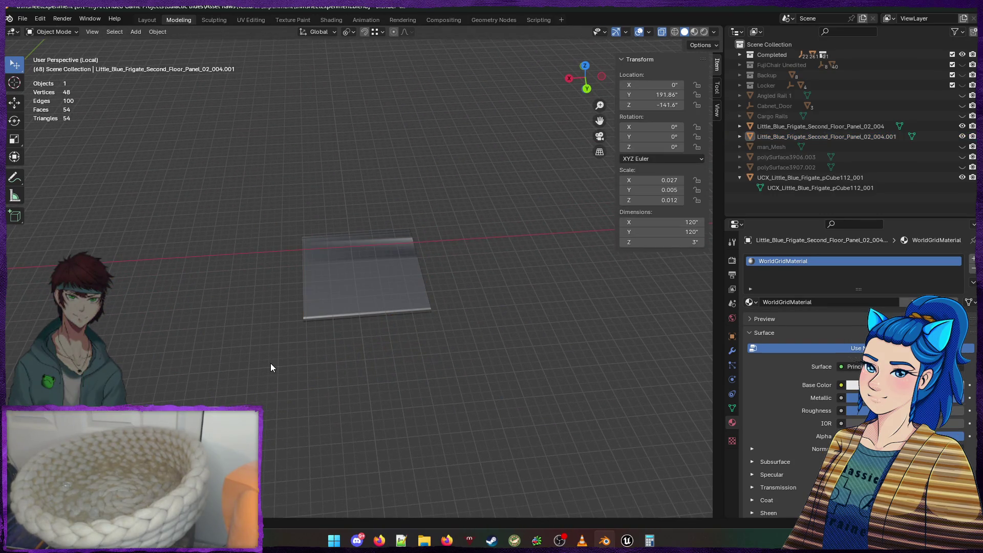
# Add a cube into the panel's mesh and zero its location at the world origin
pyautogui.hotkey('shift', 'a')
pyautogui.moveTo(256, 327)
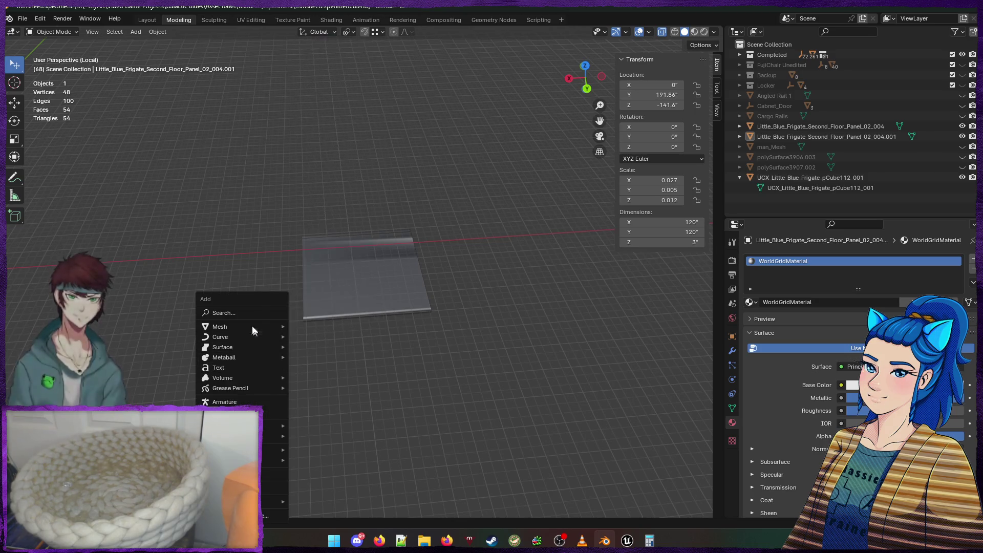
pyautogui.press('Escape')
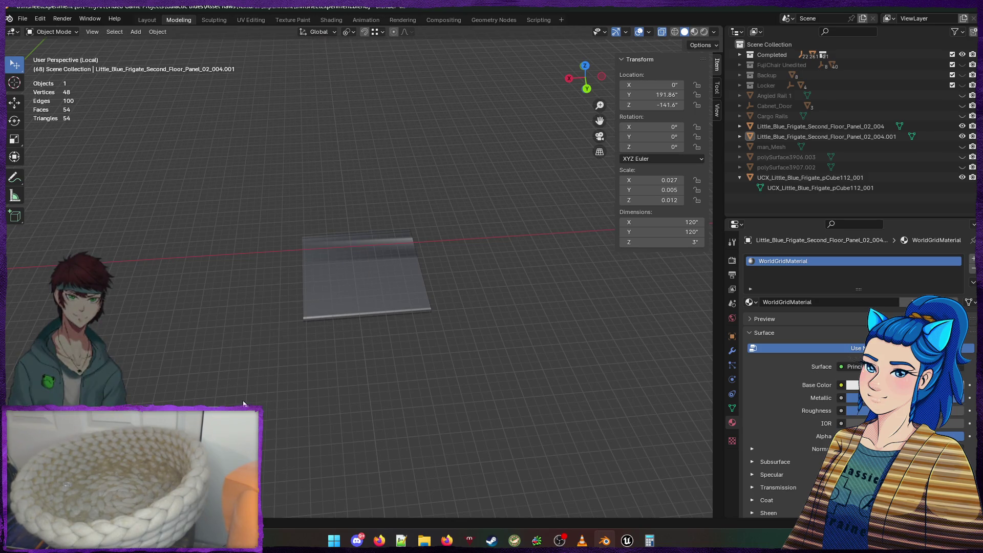
pyautogui.press('Tab')
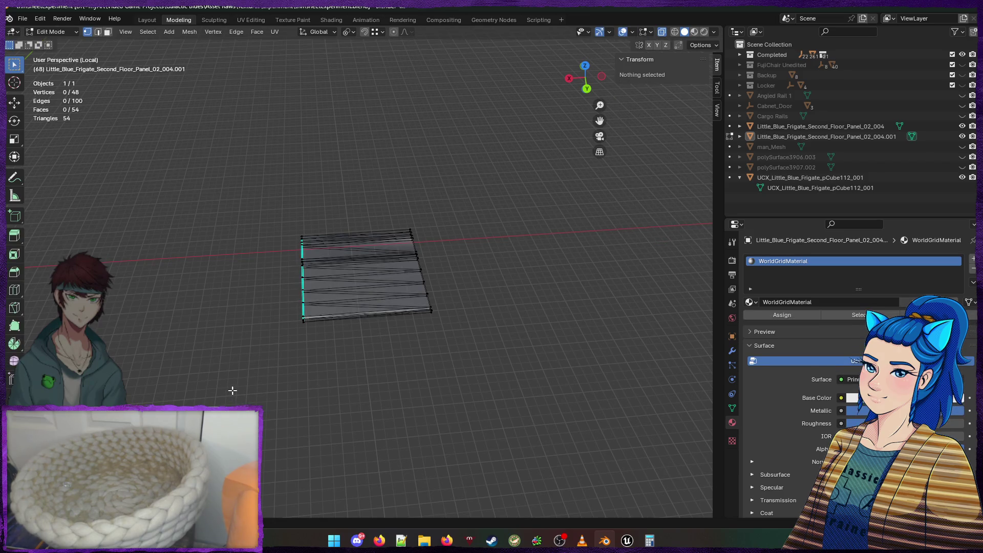
pyautogui.hotkey('shift', 'a')
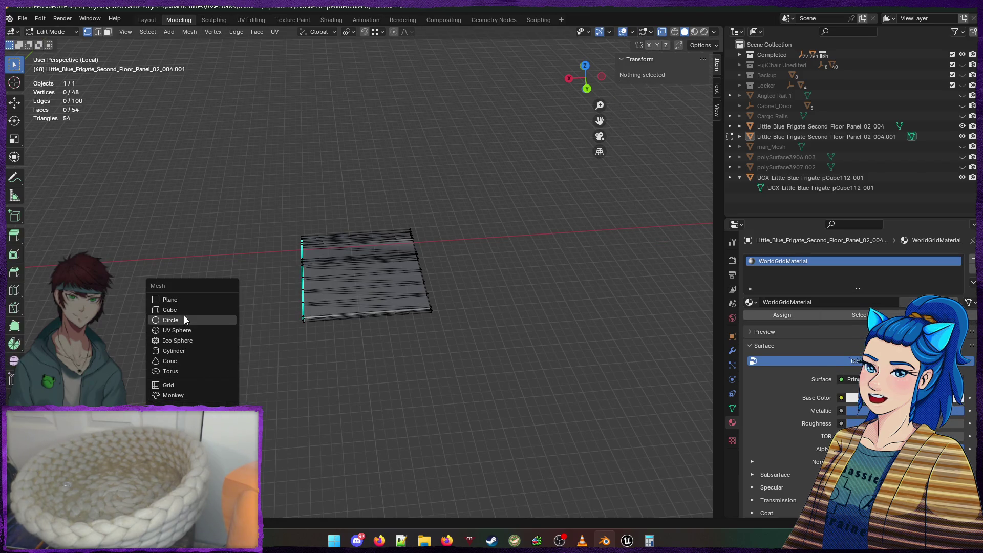
pyautogui.click(186, 316)
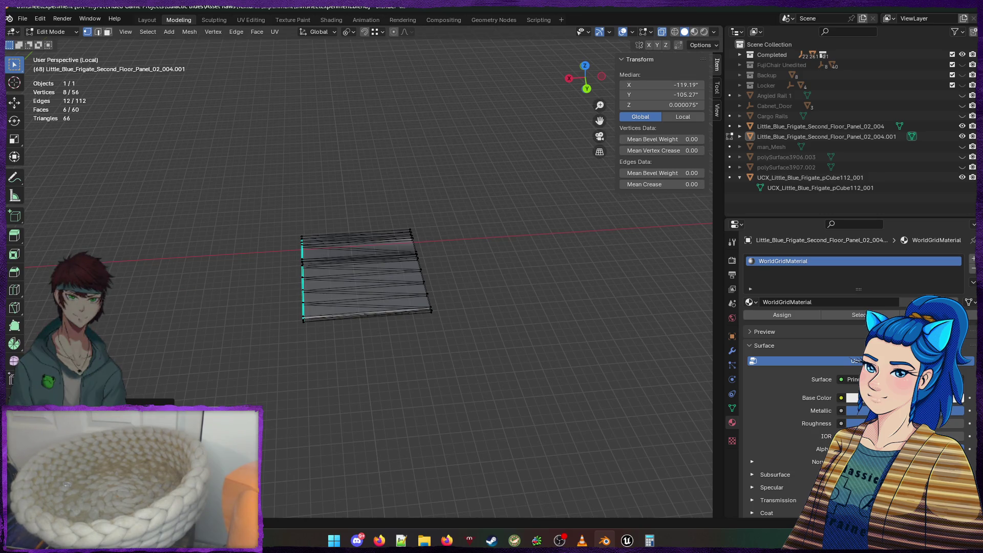
pyautogui.press('BackSpace')
pyautogui.press('BackSpace')
pyautogui.press('BackSpace')
# Leave local view to show the whole scene and turn off X-ray
pyautogui.moveTo(352, 410)
pyautogui.mouseDown()
pyautogui.moveTo(222, 394)
pyautogui.moveTo(246, 376)
pyautogui.mouseUp()
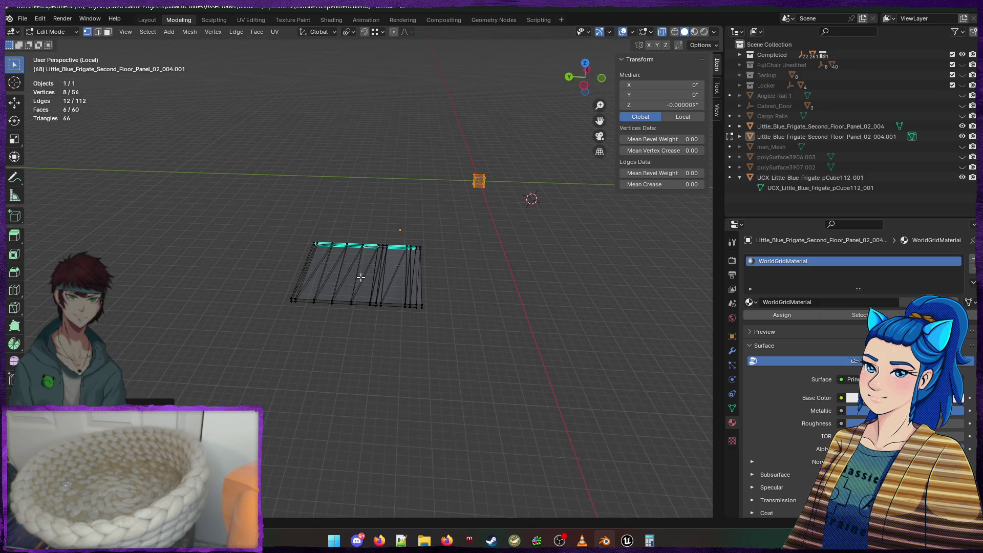
pyautogui.press('KP_Divide')
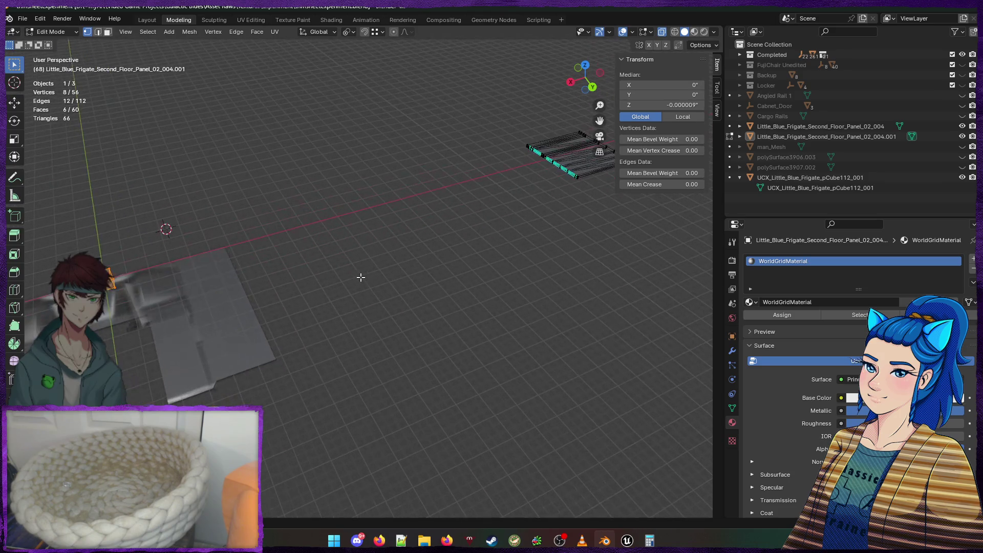
pyautogui.moveTo(329, 278); pyautogui.dragTo(312, 301)
pyautogui.moveTo(178, 203)
pyautogui.mouseDown()
pyautogui.moveTo(517, 237)
pyautogui.moveTo(362, 253)
pyautogui.moveTo(520, 197)
pyautogui.moveTo(200, 333)
pyautogui.moveTo(652, 231)
pyautogui.mouseUp()
pyautogui.press('Tab')
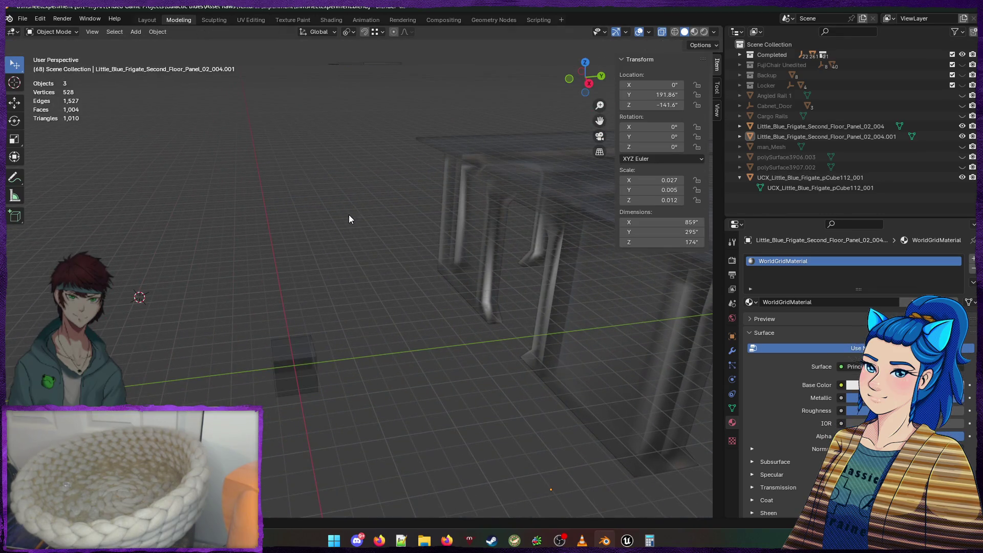
pyautogui.click(290, 362)
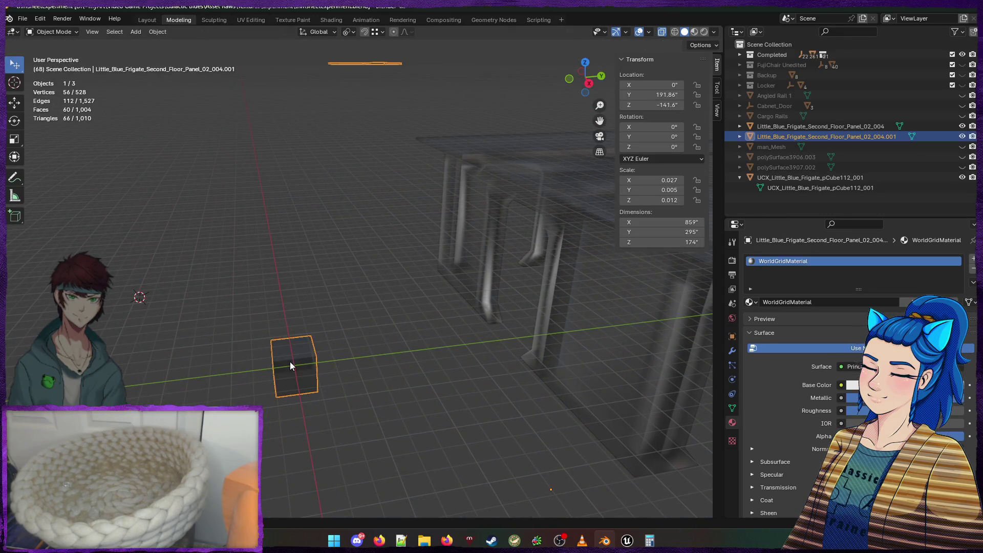
pyautogui.click(663, 32)
pyautogui.press('Tab')
pyautogui.press('KP_1')
pyautogui.scroll(-6, 344, 183)
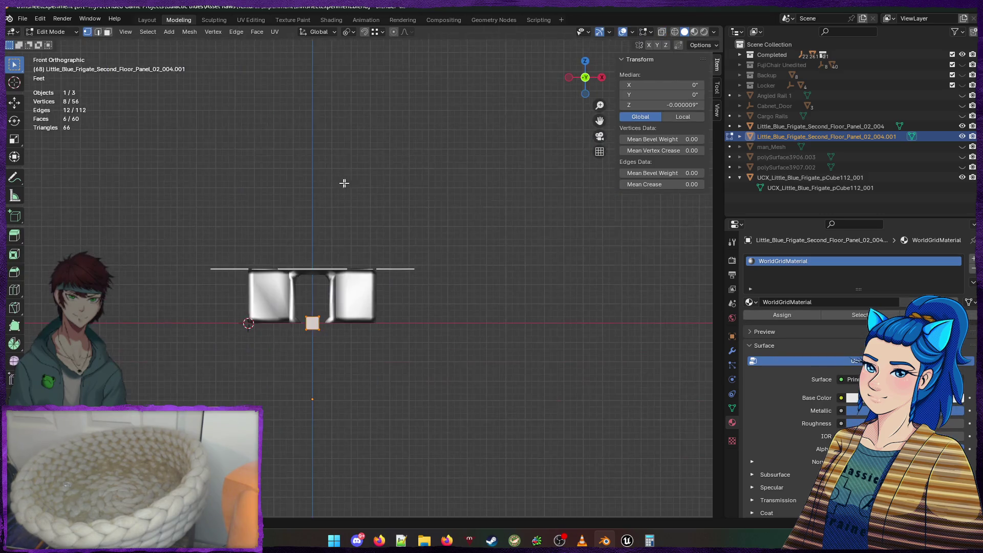
pyautogui.press('Tab')
pyautogui.moveTo(371, 202); pyautogui.dragTo(352, 222)
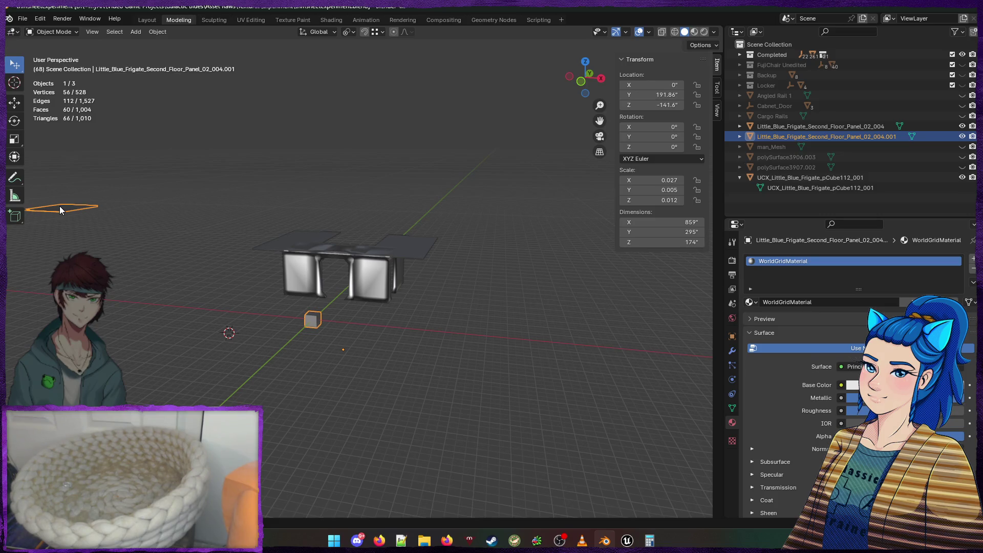
# Try moving the panel's vertices along X, then undo the move
pyautogui.press('Tab')
pyautogui.moveTo(145, 219); pyautogui.dragTo(303, 215)
pyautogui.moveTo(71, 172); pyautogui.dragTo(238, 233)
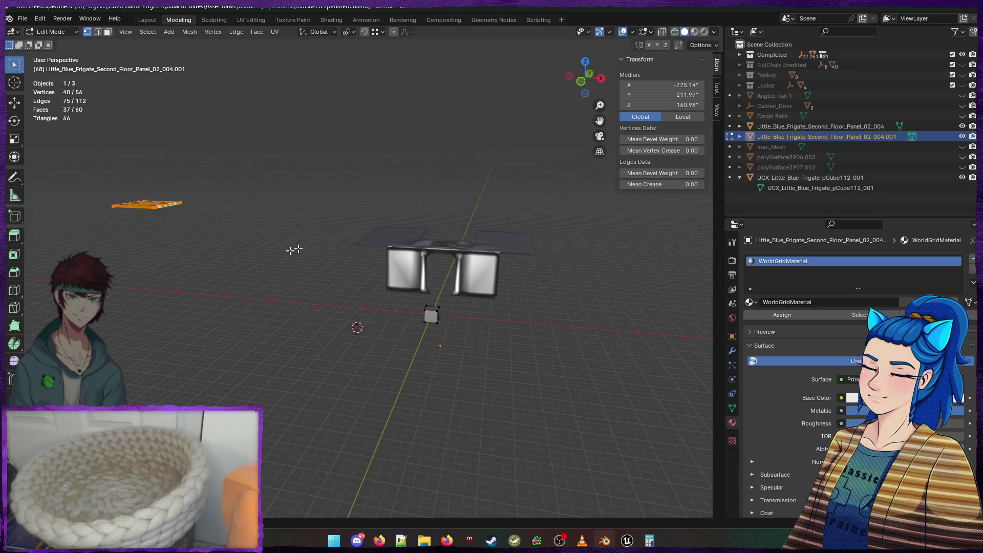
pyautogui.press('g')
pyautogui.press('x')
pyautogui.click(609, 275)
pyautogui.press('Tab')
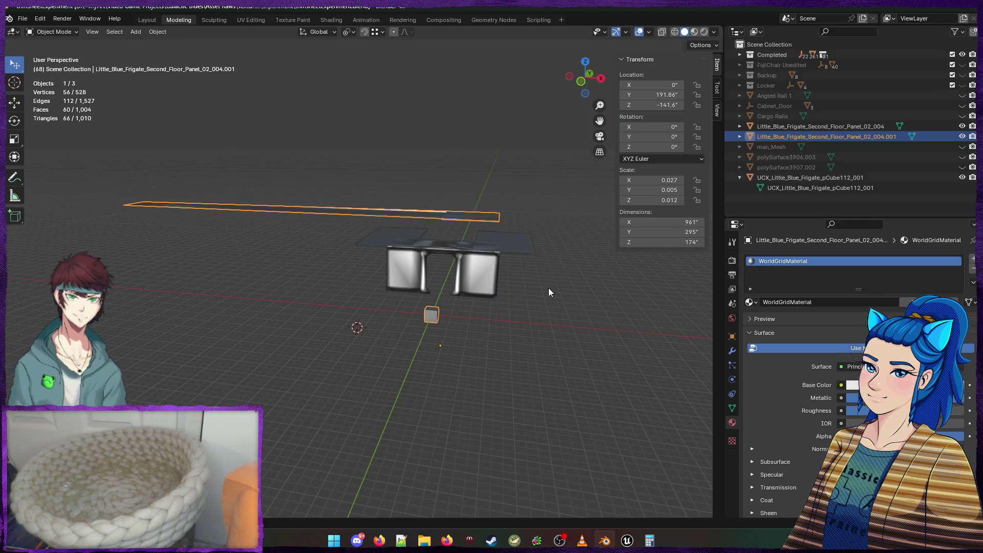
pyautogui.press('Tab')
pyautogui.hotkey('ctrl', 'z')
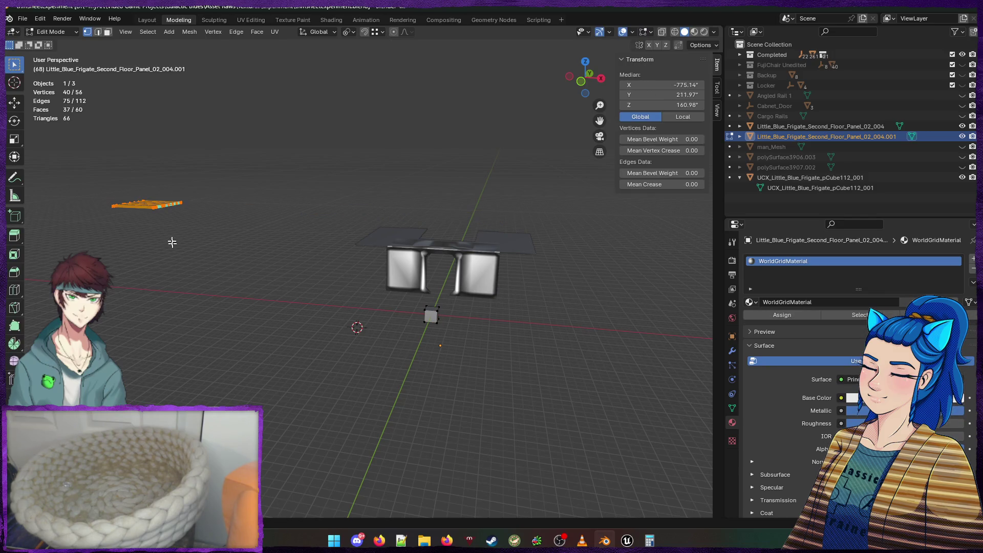
# With X-ray on, move the panel's vertices along X to centre them over the origin
pyautogui.hotkey('alt', 'z')
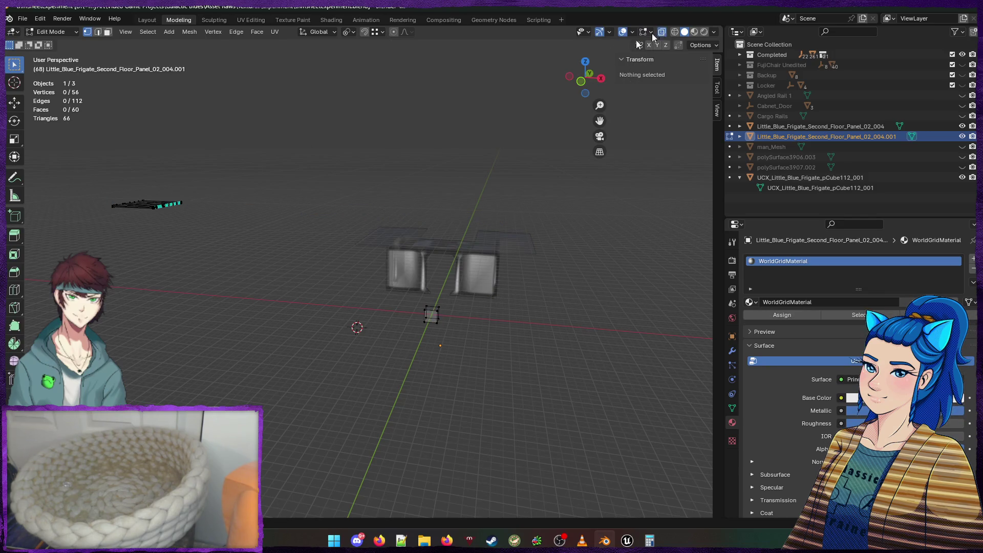
pyautogui.moveTo(74, 162); pyautogui.dragTo(271, 234)
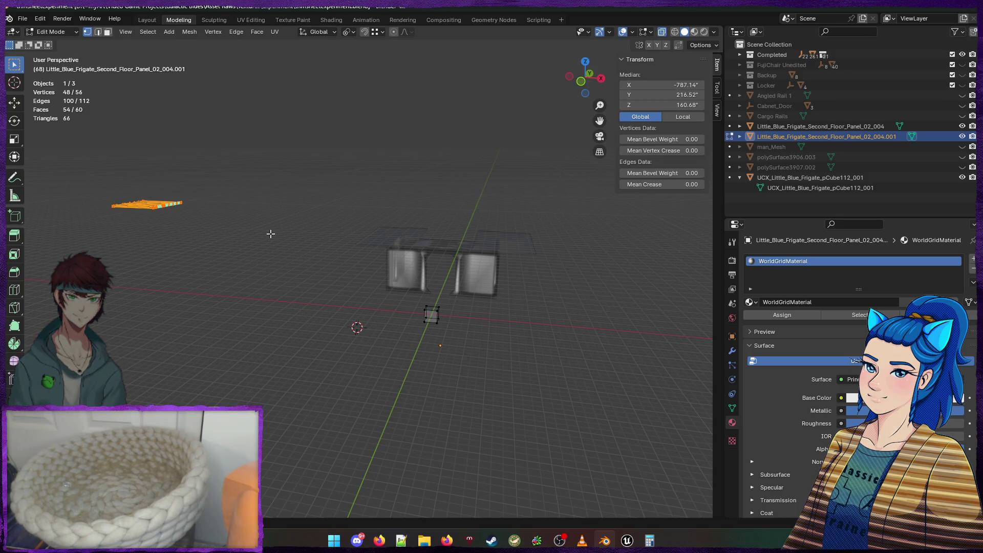
pyautogui.press('g')
pyautogui.press('x')
pyautogui.click(571, 233)
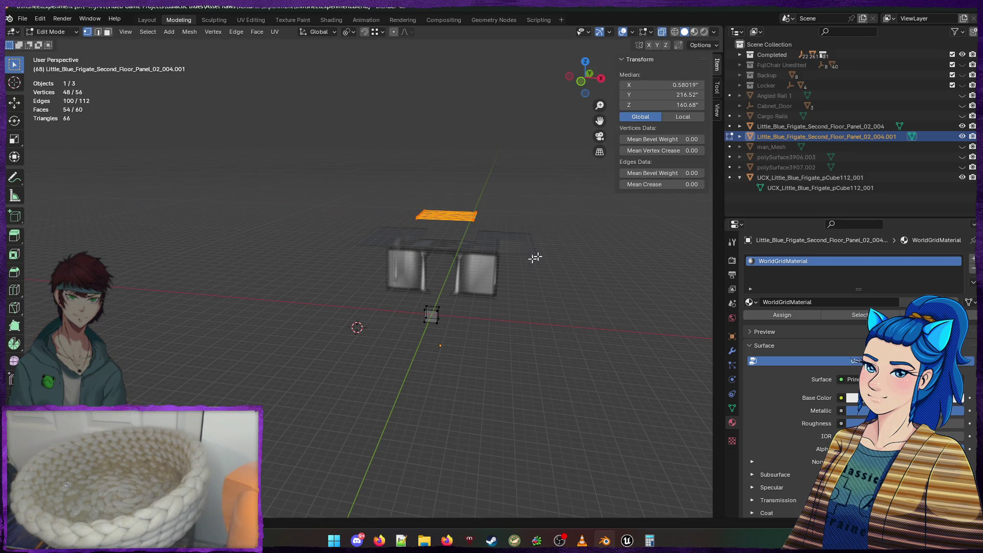
# Separate the selected panel geometry from the cube into its own object
pyautogui.press('Tab')
pyautogui.scroll(3, 520, 312)
pyautogui.scroll(2, 512, 317)
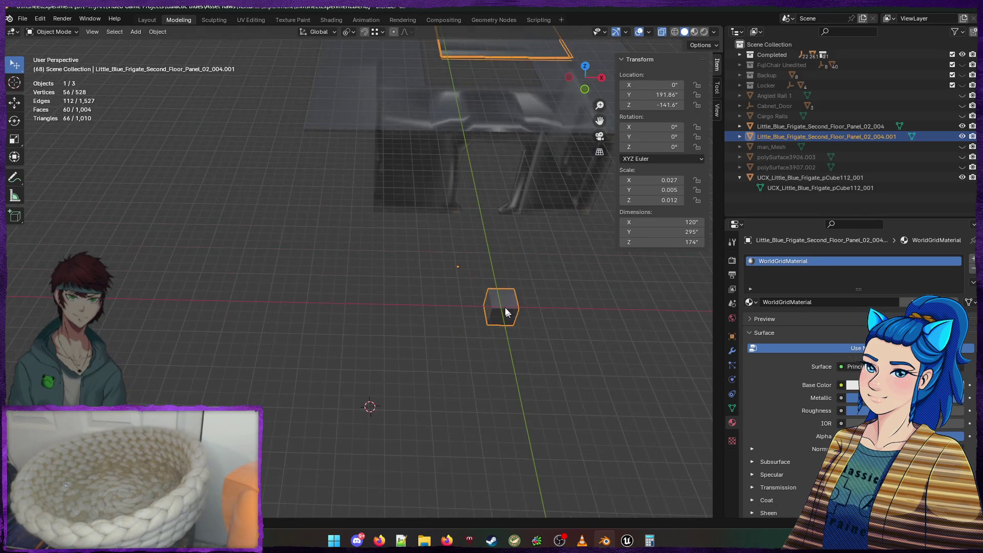
pyautogui.press('Tab')
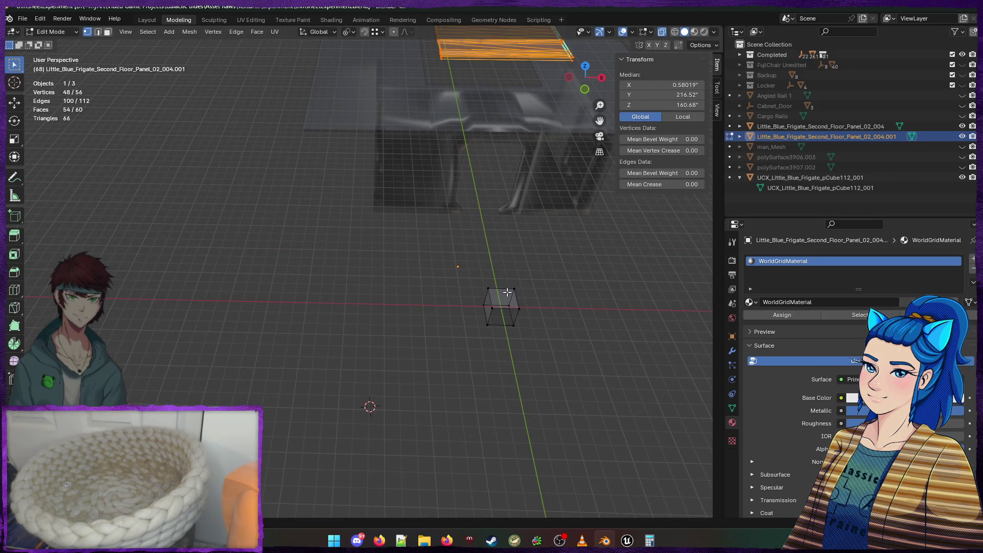
pyautogui.press('p')
pyautogui.click(503, 294)
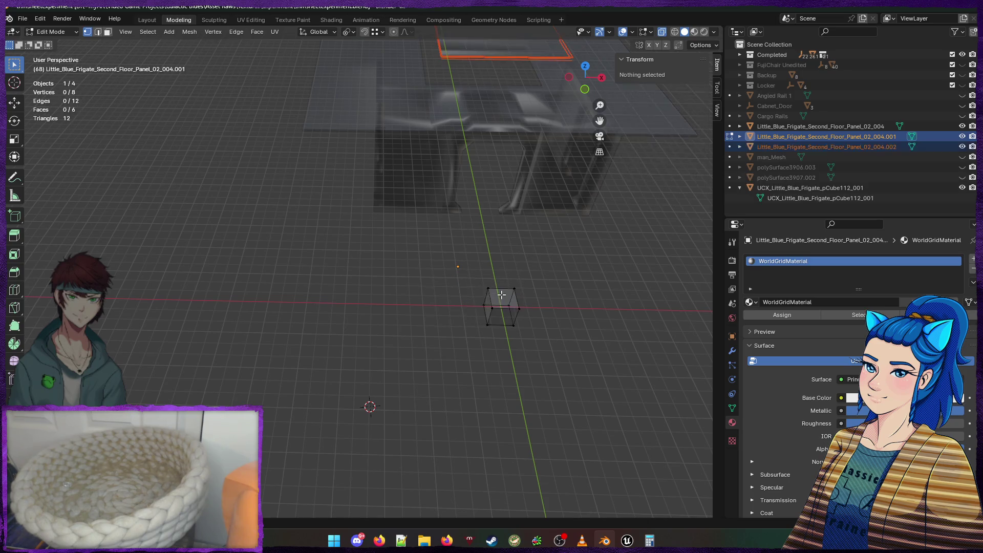
# Select only the cube, zero its location and rotation, and reset its scale to 1
pyautogui.click(510, 307)
pyautogui.click(499, 303)
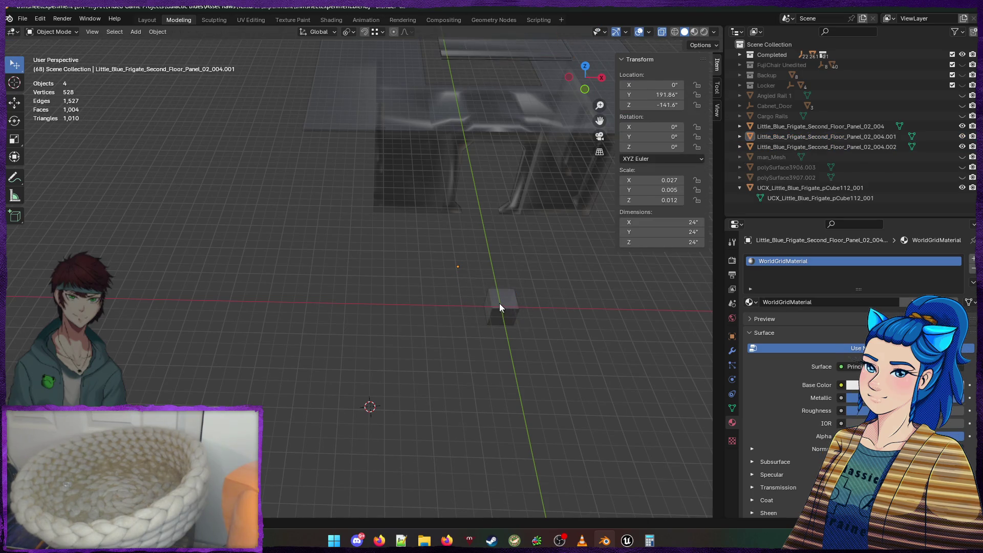
pyautogui.click(657, 84)
pyautogui.press('Tab')
pyautogui.write('0')
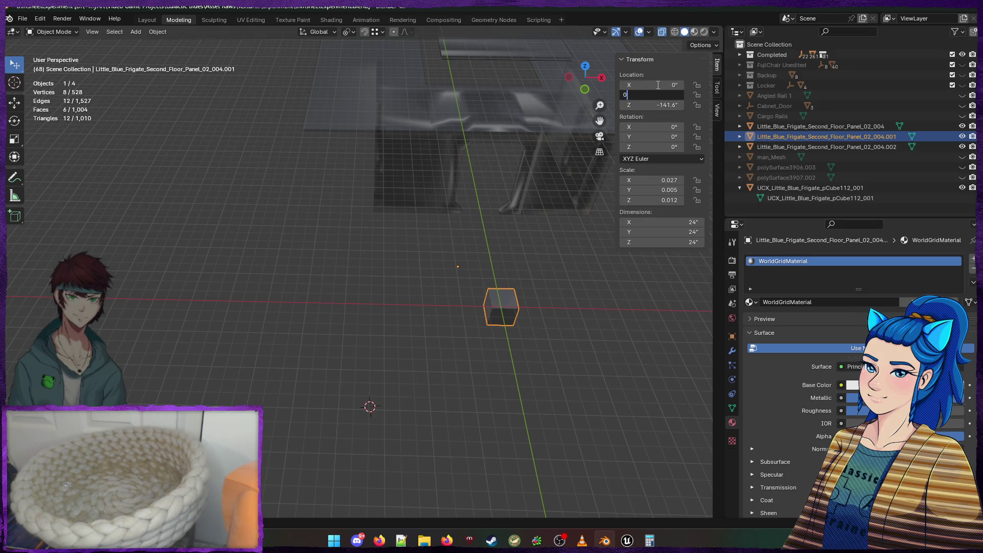
pyautogui.press('Tab')
pyautogui.write('0')
pyautogui.press('Tab')
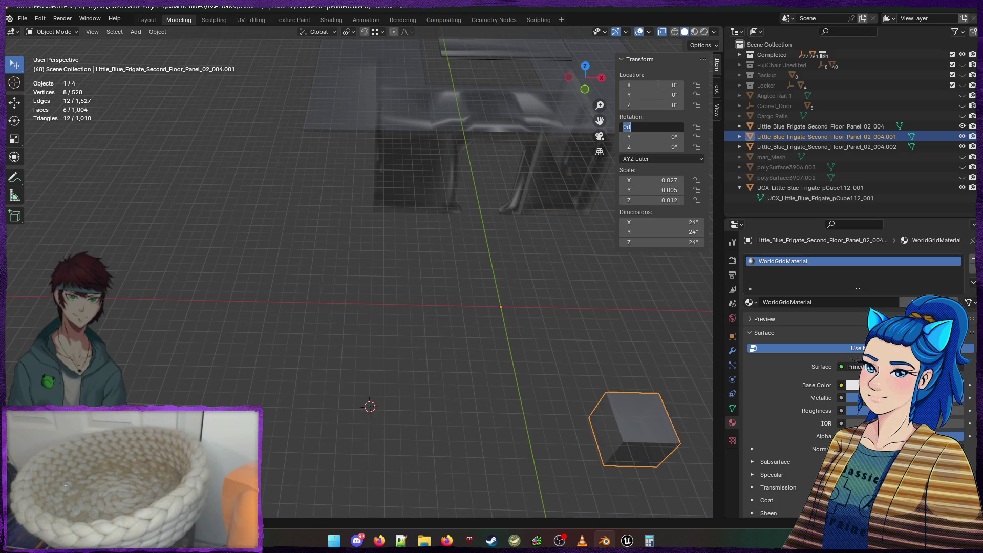
pyautogui.press('Tab')
pyautogui.press('Tab')
pyautogui.press('Tab')
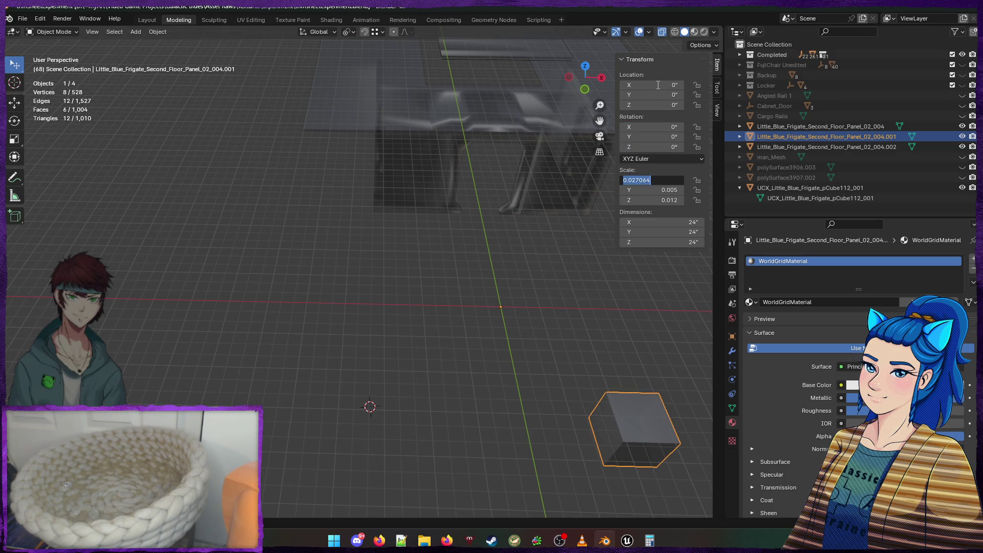
pyautogui.write('1')
pyautogui.press('Tab')
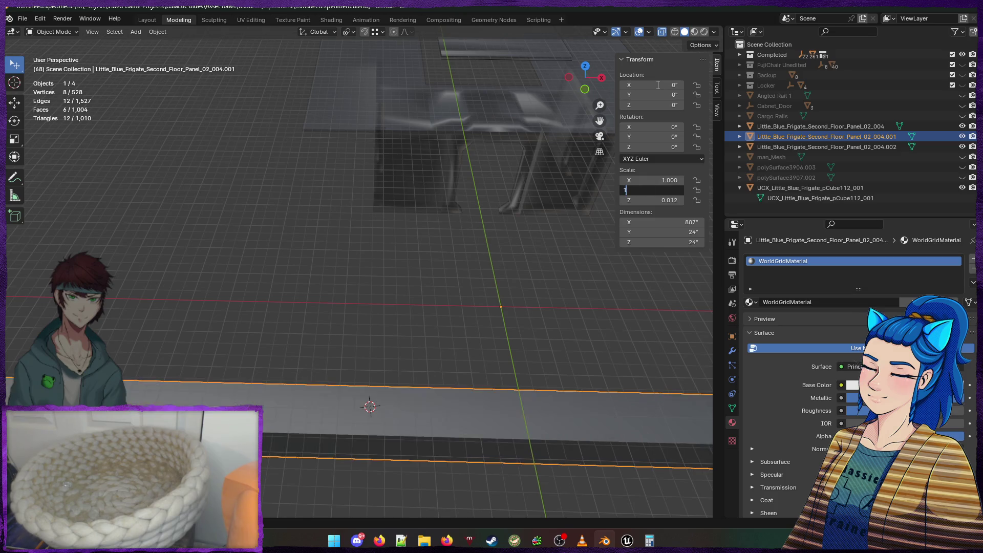
pyautogui.write('1')
pyautogui.press('Tab')
pyautogui.write('1')
pyautogui.press('Tab')
pyautogui.press('Tab')
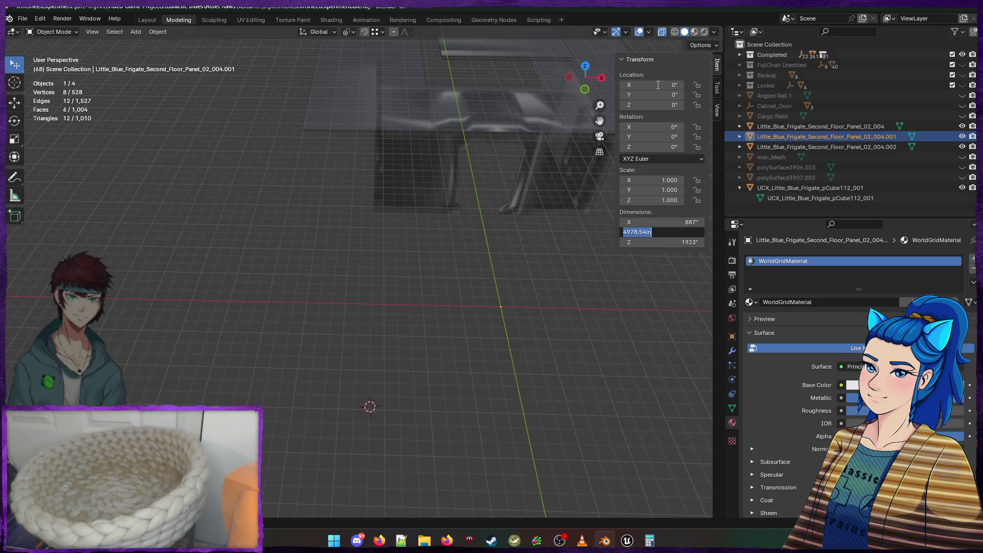
# Set the cube's dimensions to X 120, Y 120, Z 3 inches and frame the slab
pyautogui.press('Home')
pyautogui.hotkey('shift', 'Tab')
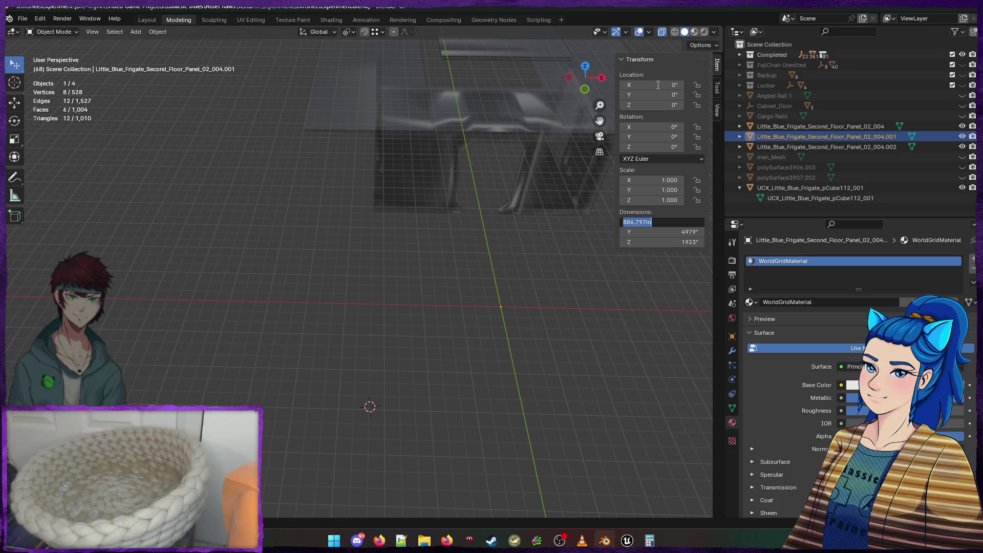
pyautogui.write('120')
pyautogui.press('Tab')
pyautogui.write('12')
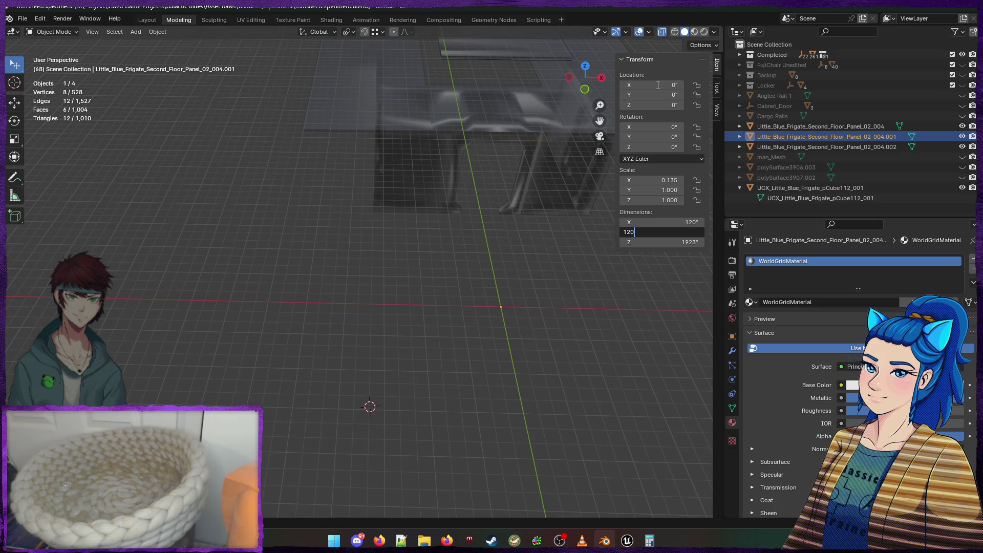
pyautogui.press('Tab')
pyautogui.write('3')
pyautogui.press('Return')
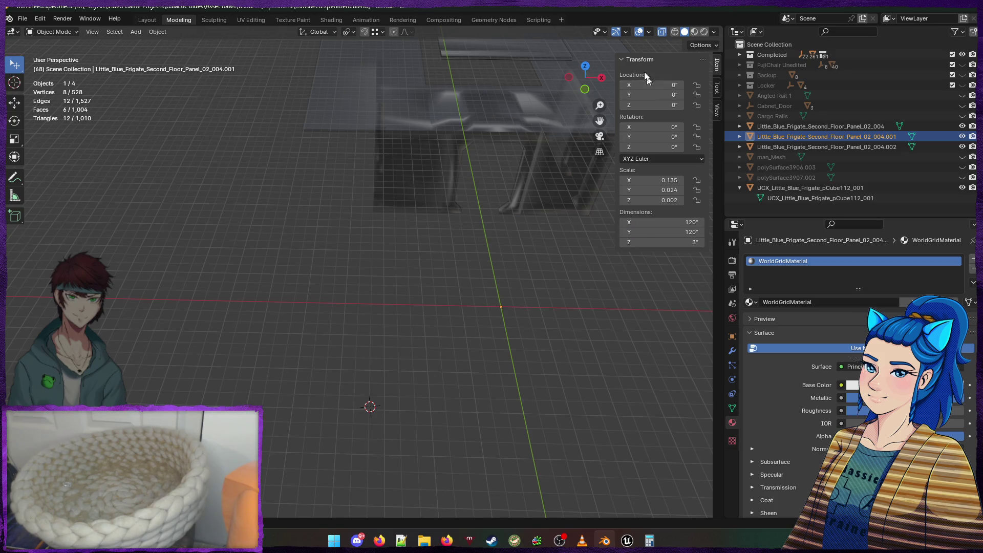
pyautogui.press('KP_Decimal')
pyautogui.scroll(3, 414, 394)
pyautogui.moveTo(415, 393)
pyautogui.mouseDown()
pyautogui.moveTo(192, 320)
pyautogui.moveTo(397, 346)
pyautogui.moveTo(343, 419)
pyautogui.mouseUp()
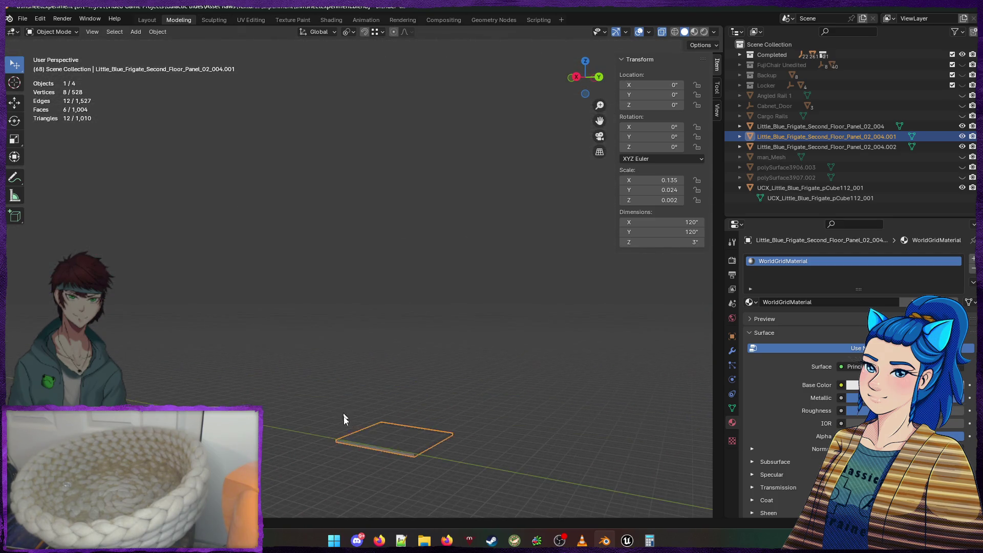
pyautogui.press('Tab')
pyautogui.moveTo(446, 439)
pyautogui.mouseDown()
pyautogui.moveTo(461, 428)
pyautogui.moveTo(445, 478)
pyautogui.moveTo(514, 505)
pyautogui.moveTo(353, 430)
pyautogui.mouseUp()
# Snap the 3D cursor to the selected corner vertex and set the panel's origin there
pyautogui.hotkey('shift', 's')
pyautogui.click(307, 431)
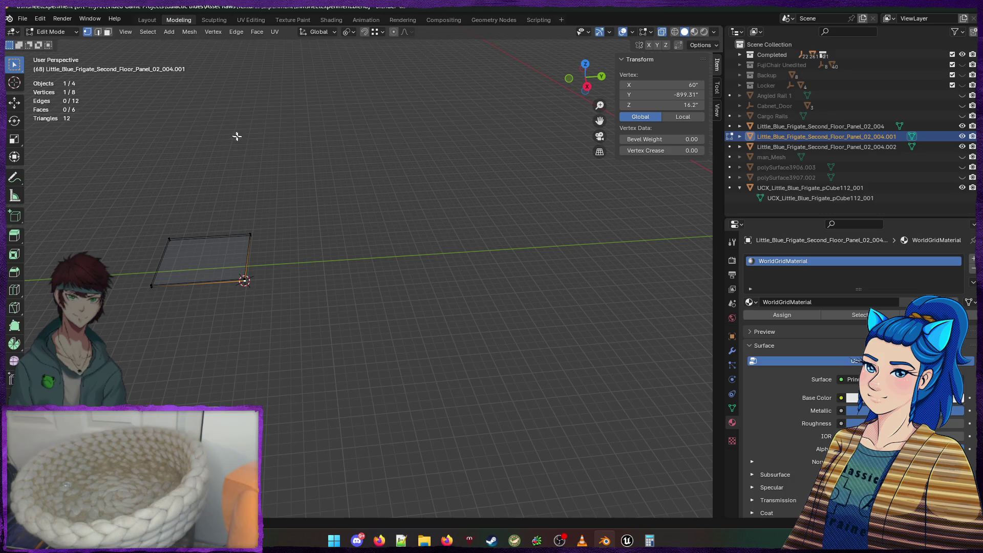
pyautogui.press('Tab')
pyautogui.click(158, 32)
pyautogui.moveTo(201, 54)
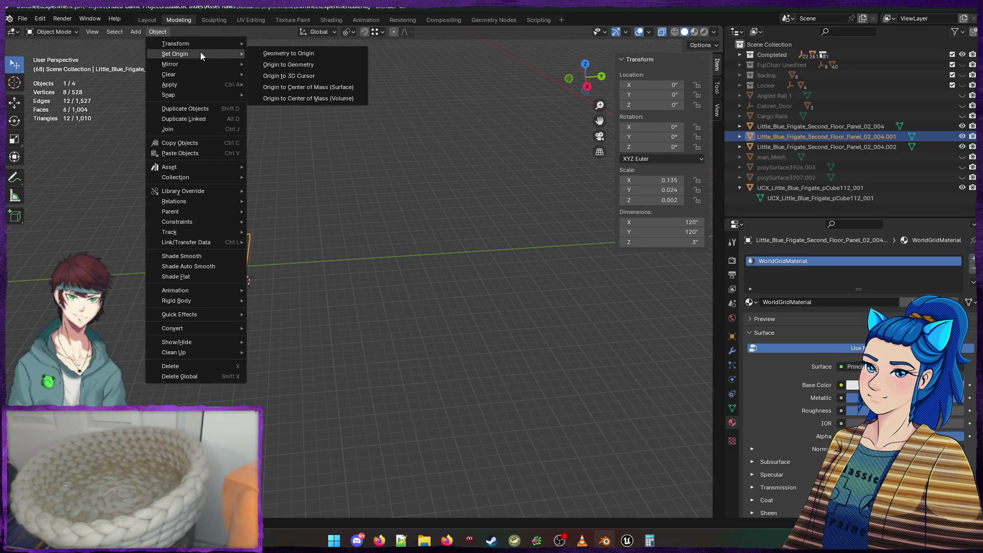
pyautogui.click(327, 76)
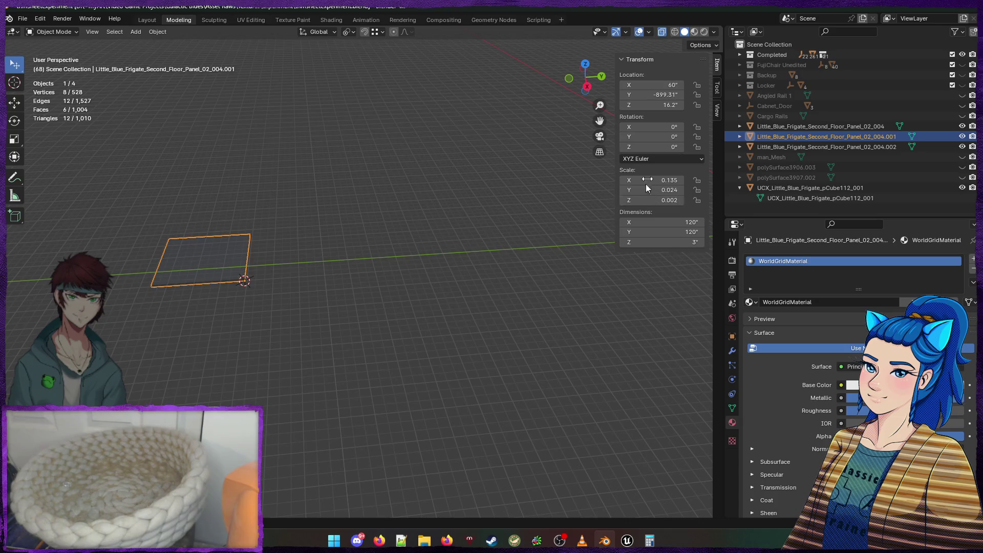
# Set the panel's location to 0, 0, 0
pyautogui.click(655, 85)
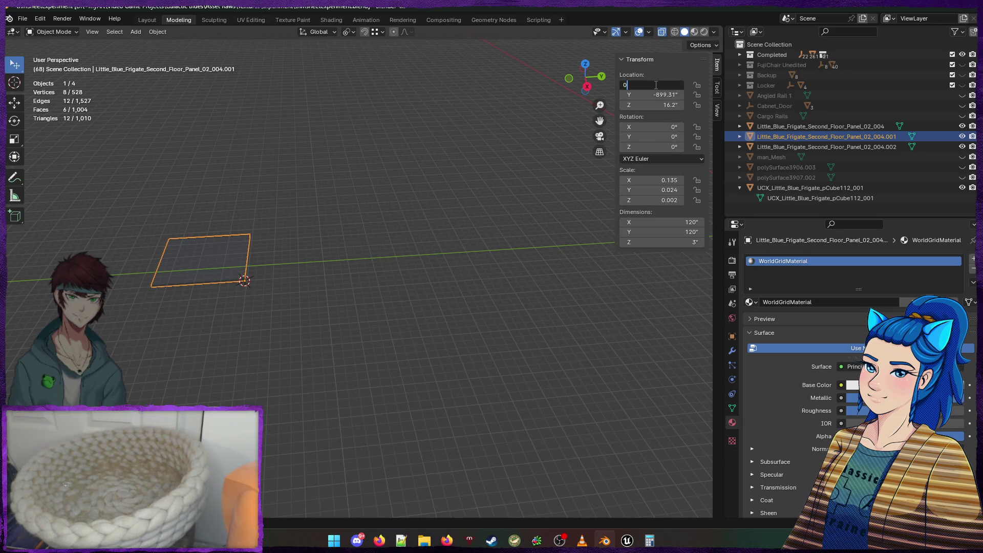
pyautogui.press('Tab')
pyautogui.write('0')
pyautogui.press('Tab')
pyautogui.write('0')
pyautogui.press('Tab')
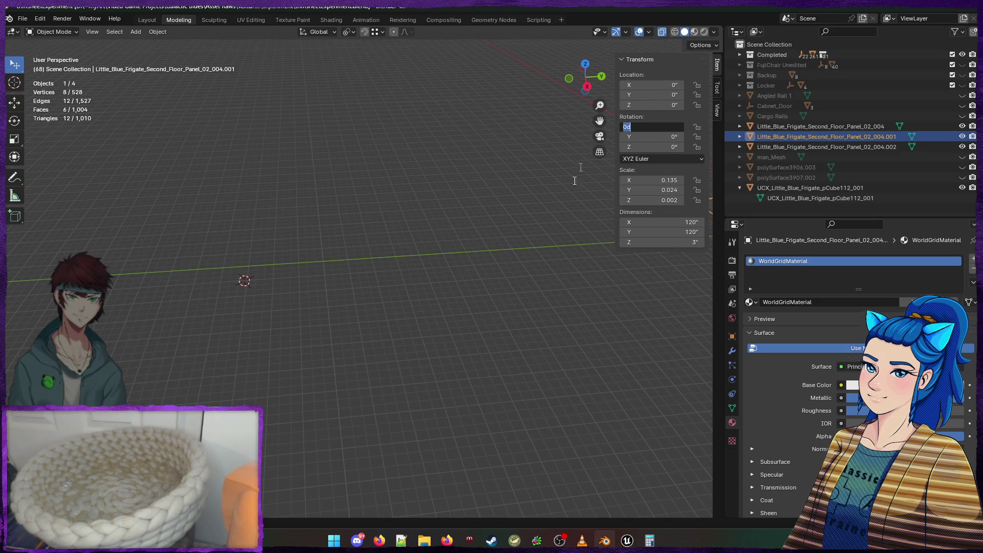
pyautogui.press('Return')
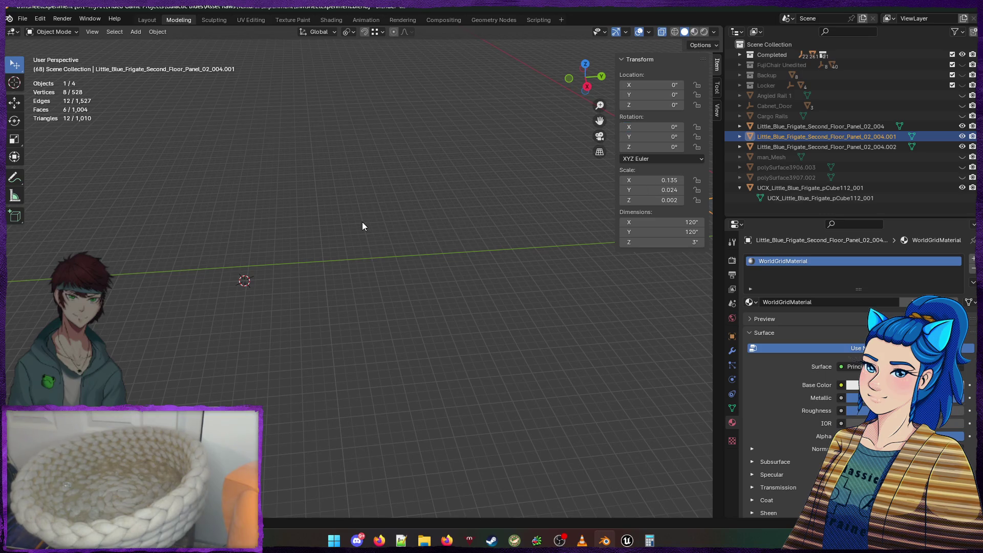
# Check the corner vertex up close, then deselect the panel and view it from low
pyautogui.press('Tab')
pyautogui.moveTo(362, 224); pyautogui.dragTo(463, 211)
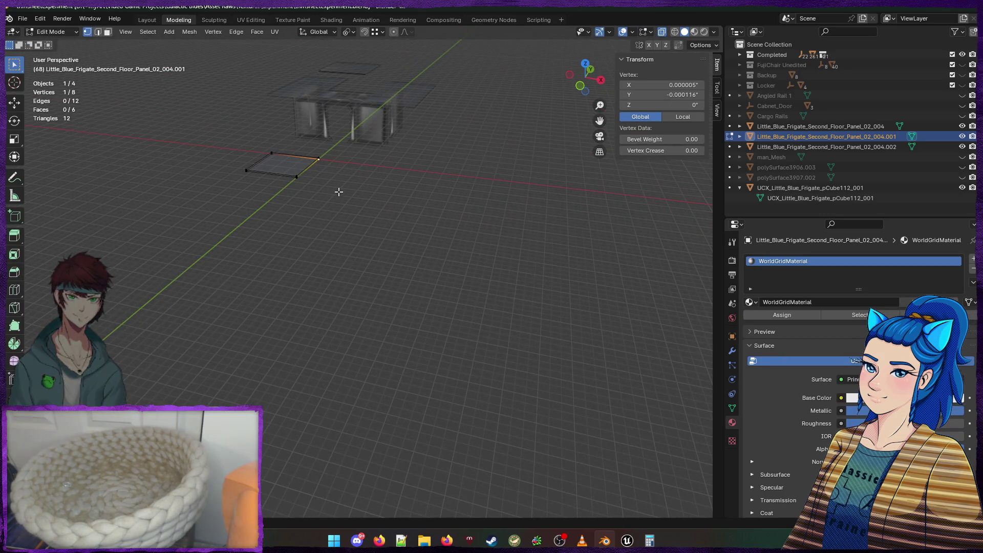
pyautogui.press('KP_Decimal')
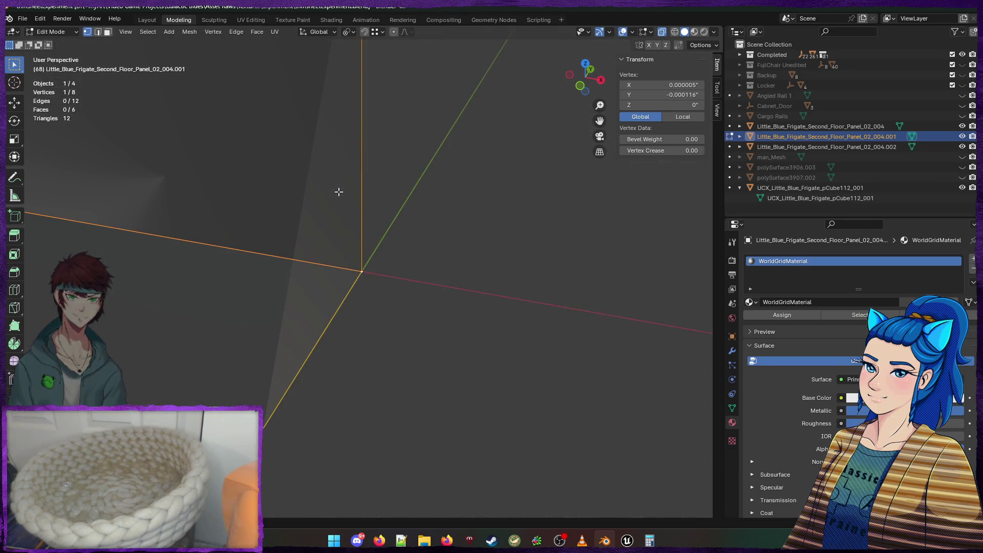
pyautogui.press('Tab')
pyautogui.scroll(-8, 323, 195)
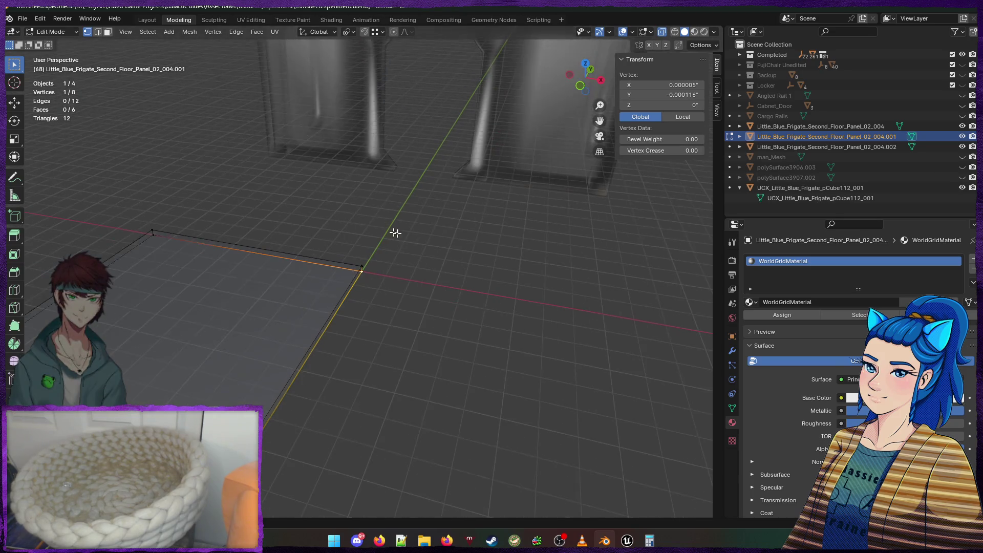
pyautogui.rightClick(441, 258)
pyautogui.click(429, 226)
pyautogui.moveTo(429, 226)
pyautogui.mouseDown()
pyautogui.moveTo(277, 180)
pyautogui.moveTo(222, 218)
pyautogui.moveTo(78, 220)
pyautogui.mouseUp()
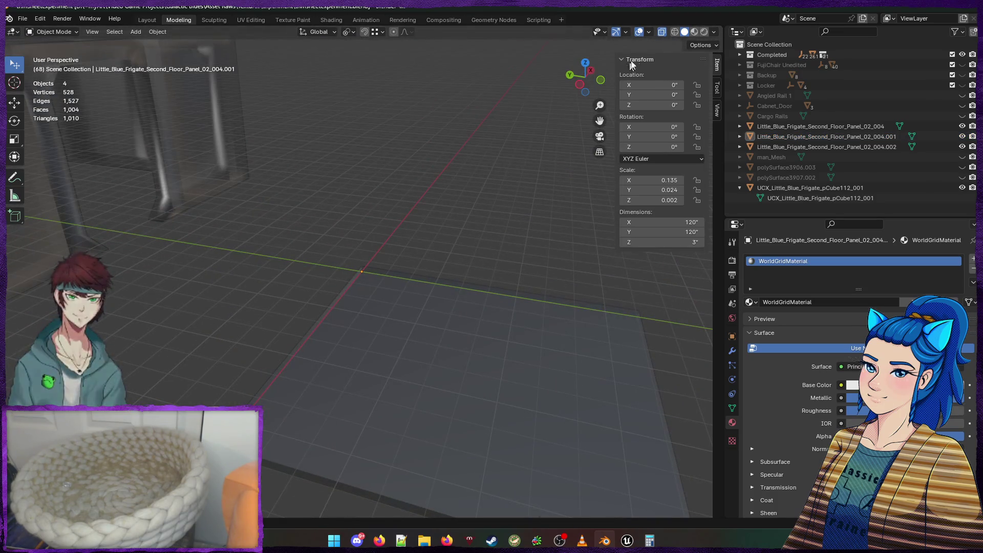
# Turn off X-ray so the panel looks solid, then select and frame the floor panel
pyautogui.click(662, 33)
pyautogui.moveTo(340, 253)
pyautogui.mouseDown()
pyautogui.moveTo(369, 217)
pyautogui.moveTo(397, 264)
pyautogui.moveTo(138, 256)
pyautogui.mouseUp()
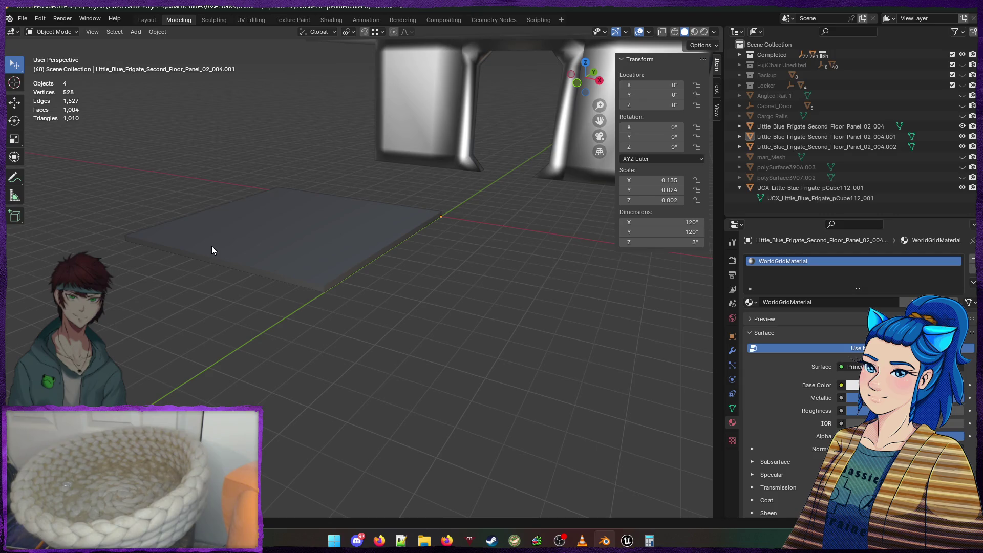
pyautogui.moveTo(350, 279)
pyautogui.mouseDown()
pyautogui.moveTo(197, 300)
pyautogui.moveTo(364, 278)
pyautogui.moveTo(425, 287)
pyautogui.moveTo(358, 305)
pyautogui.moveTo(266, 270)
pyautogui.moveTo(238, 287)
pyautogui.moveTo(252, 292)
pyautogui.moveTo(222, 292)
pyautogui.moveTo(330, 321)
pyautogui.moveTo(511, 299)
pyautogui.mouseUp()
pyautogui.moveTo(432, 285)
pyautogui.mouseDown()
pyautogui.moveTo(467, 323)
pyautogui.moveTo(446, 310)
pyautogui.mouseUp()
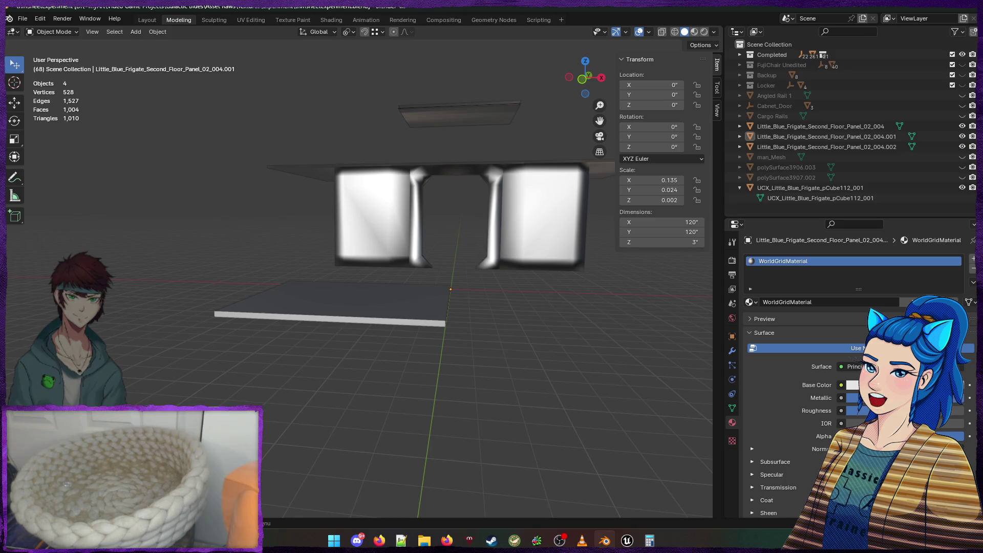
pyautogui.click(582, 540)
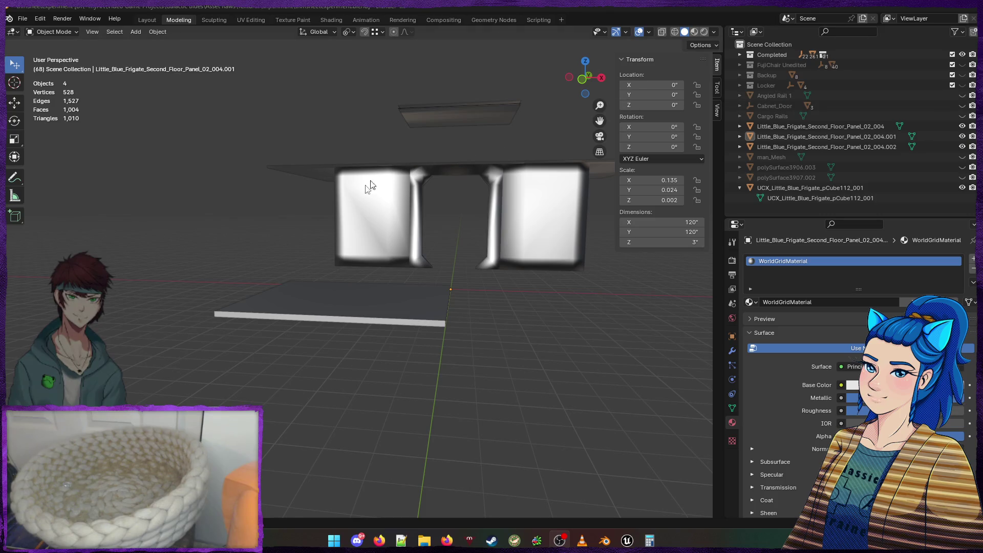
pyautogui.click(389, 308)
pyautogui.press('KP_Decimal')
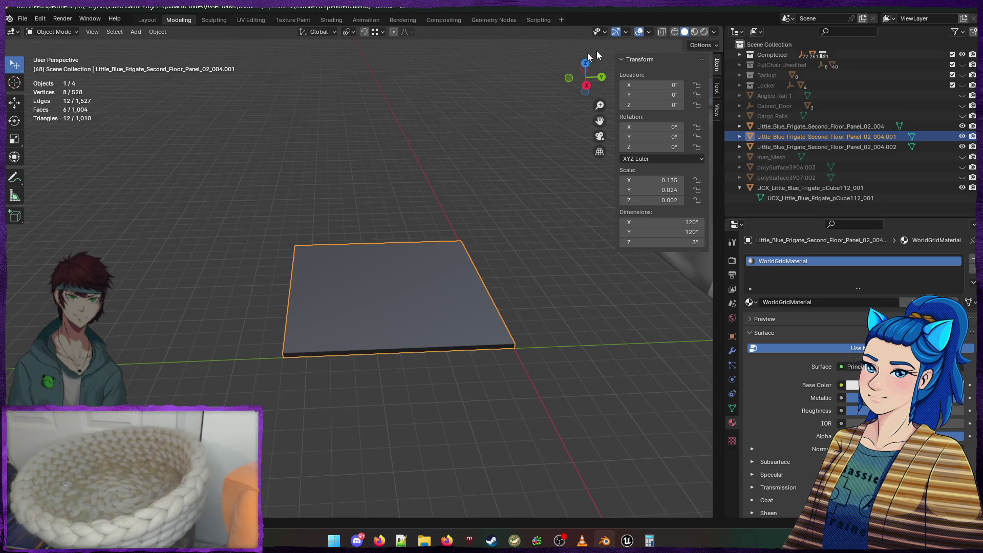
pyautogui.click(716, 32)
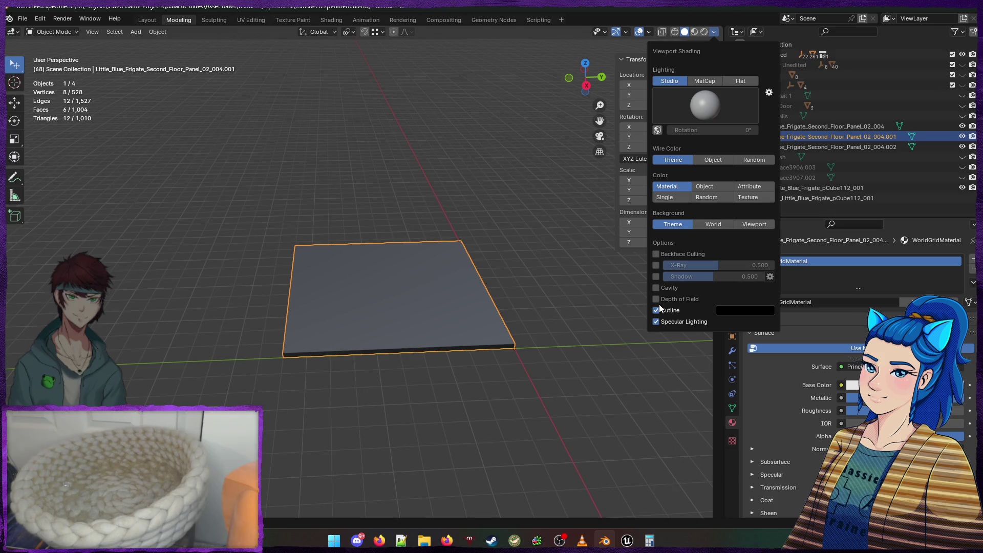
pyautogui.click(716, 32)
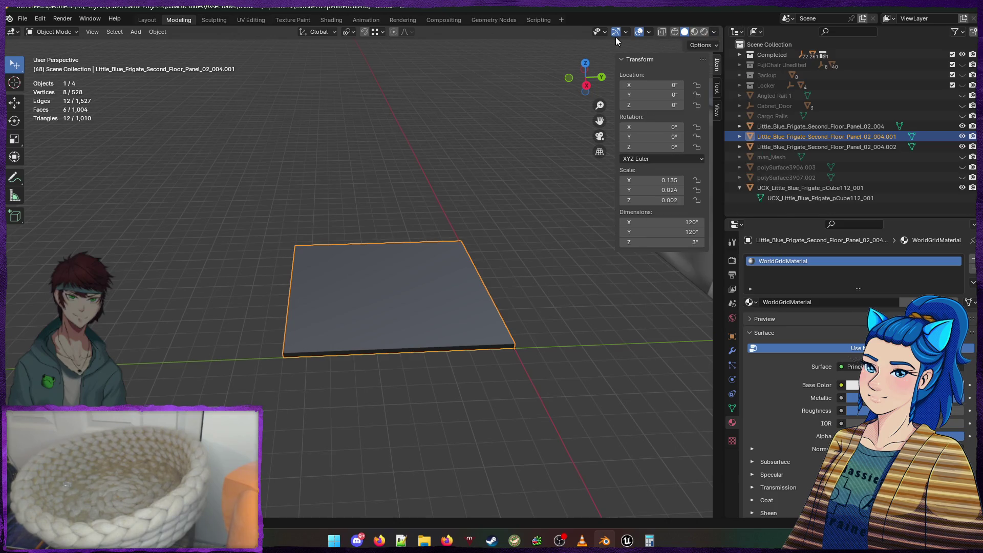
pyautogui.click(649, 33)
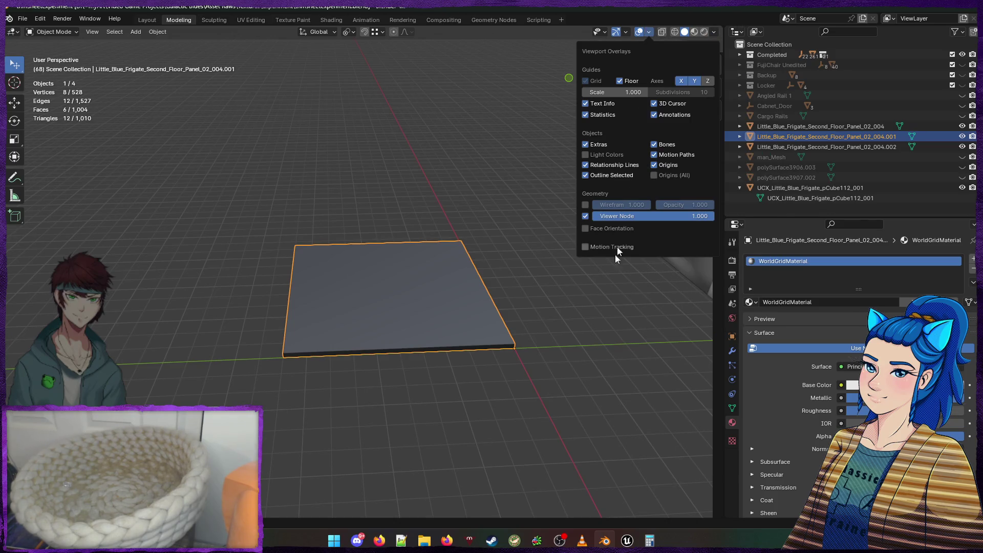
pyautogui.click(587, 228)
pyautogui.click(586, 228)
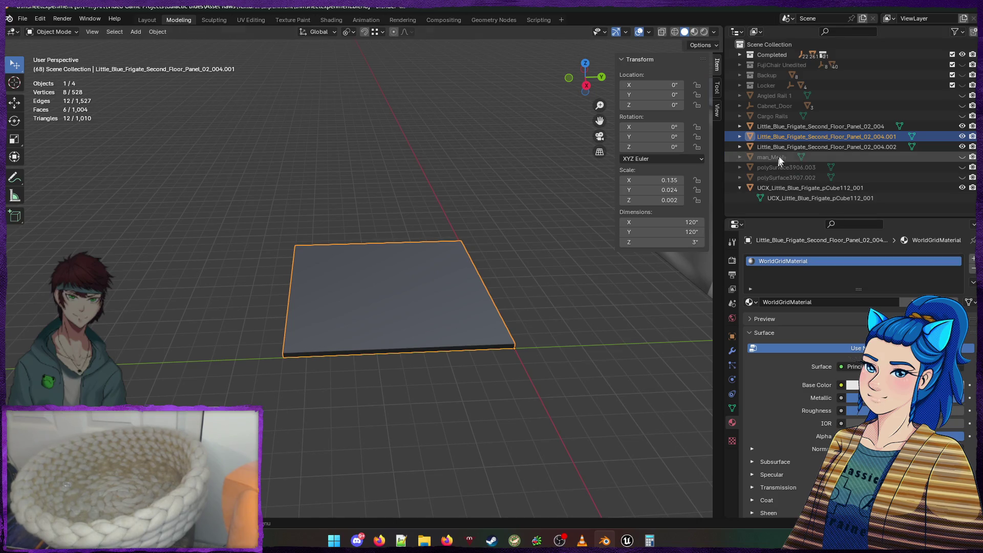
# Rename the floor panel object to 3InThickPanel
pyautogui.doubleClick(788, 136)
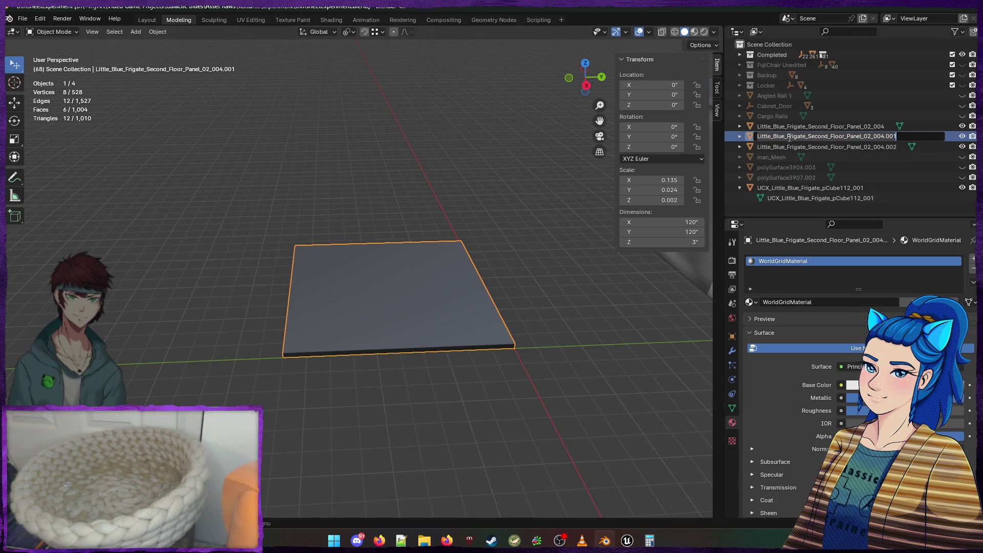
pyautogui.write('3')
pyautogui.write('?')
pyautogui.write('hickPan')
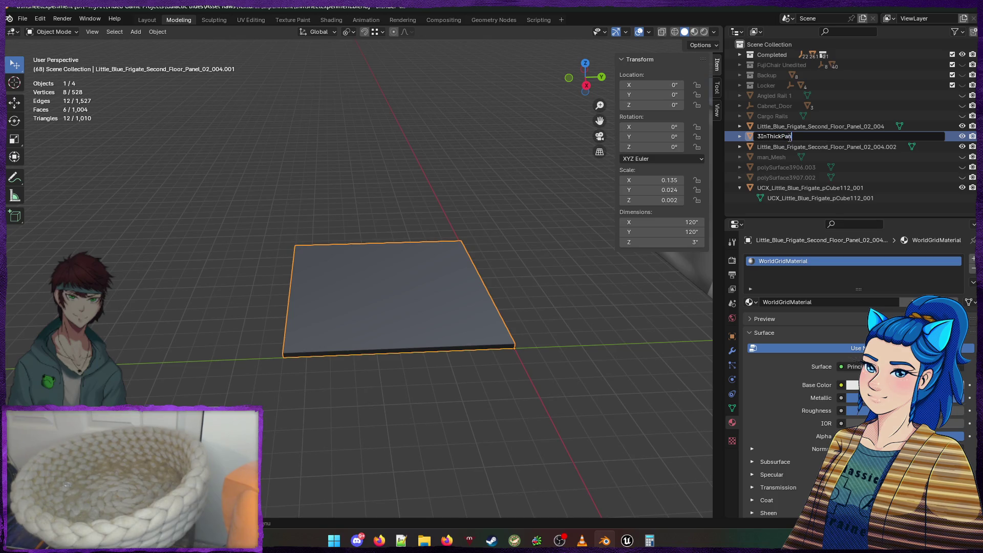
pyautogui.write('el')
pyautogui.press('Return')
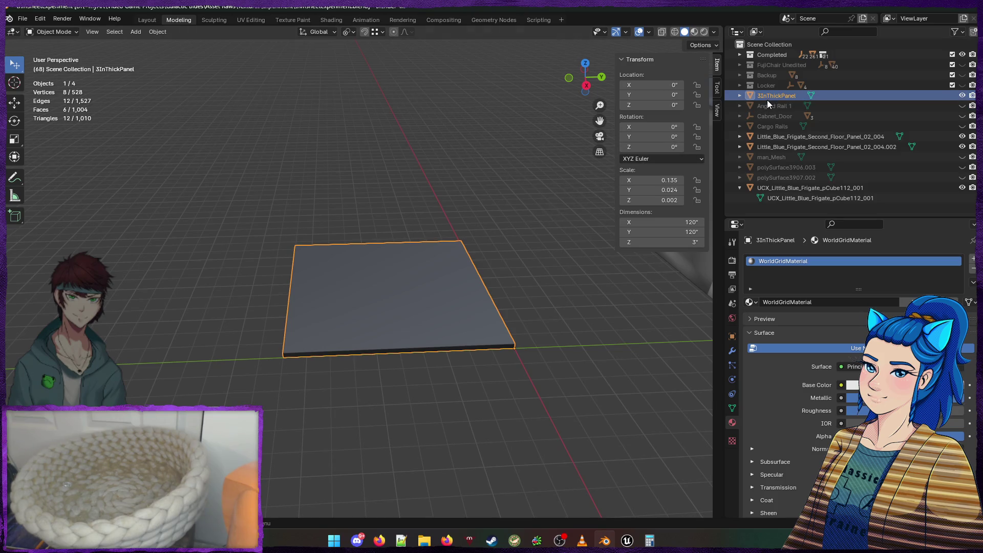
# Move 3InThickPanel into the Completed collection and expand the collection
pyautogui.moveTo(767, 97); pyautogui.dragTo(767, 54)
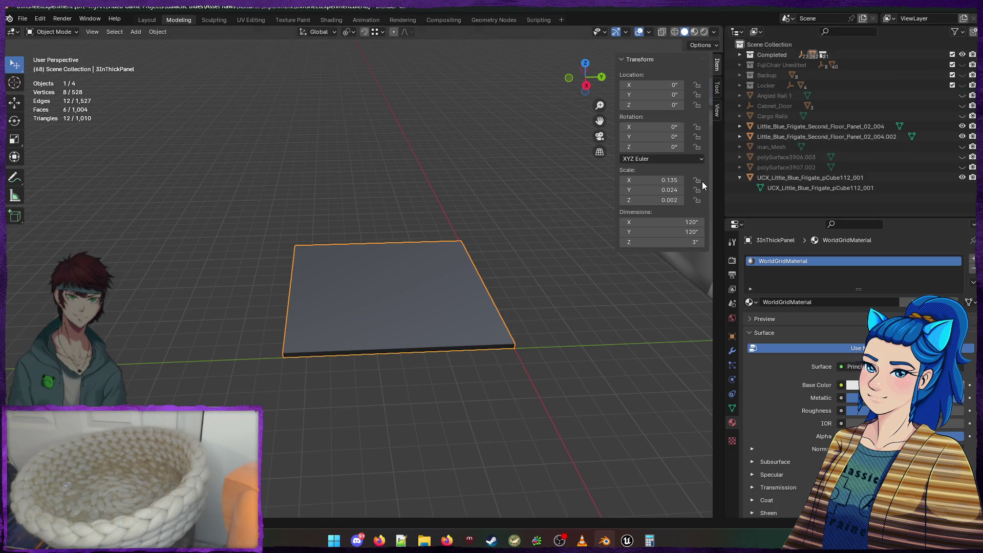
pyautogui.click(740, 55)
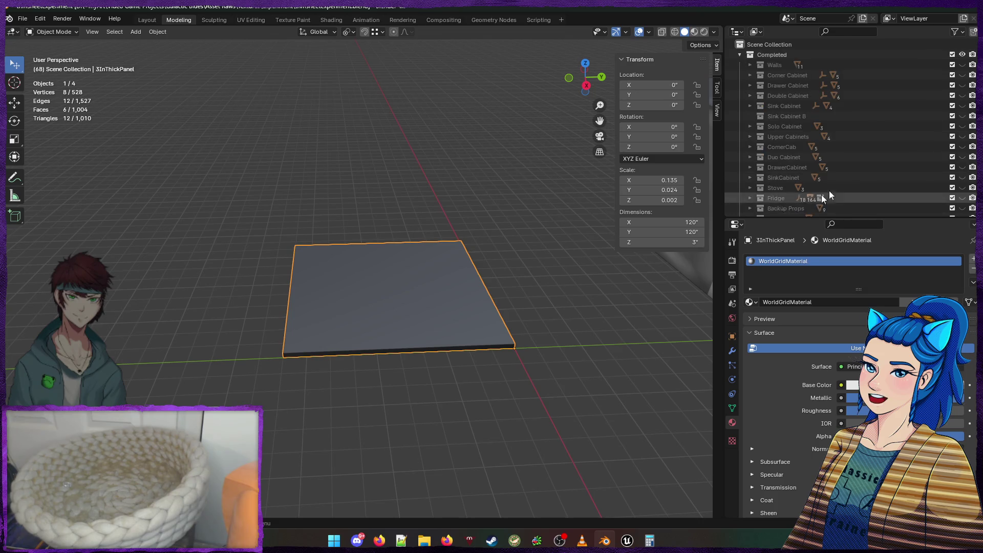
pyautogui.scroll(-5, 829, 193)
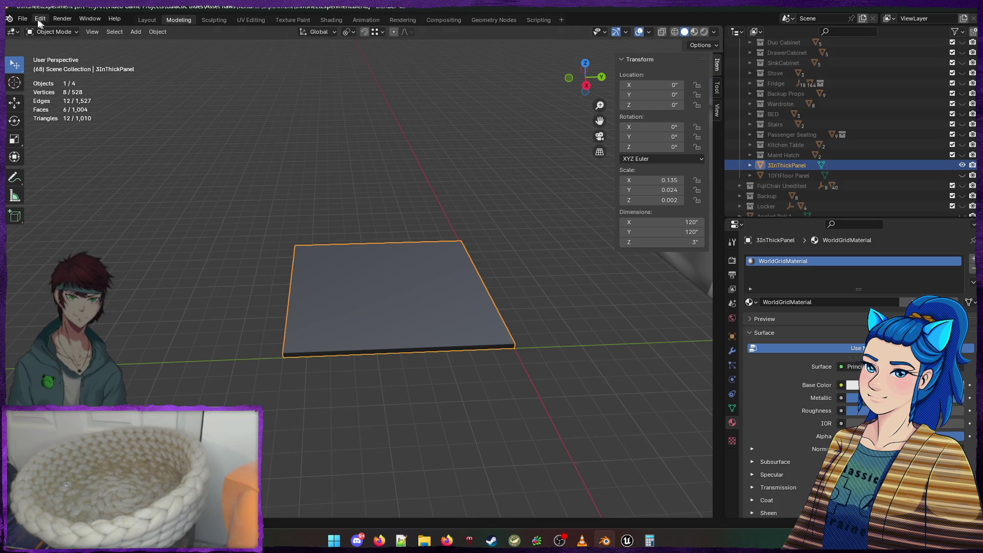
pyautogui.click(287, 183)
pyautogui.hotkey('ctrl', 'z')
# Export the selected panel as 10ftFloorTile3inthicc.fbx, then switch to Unreal Editor
pyautogui.click(23, 19)
pyautogui.click(22, 19)
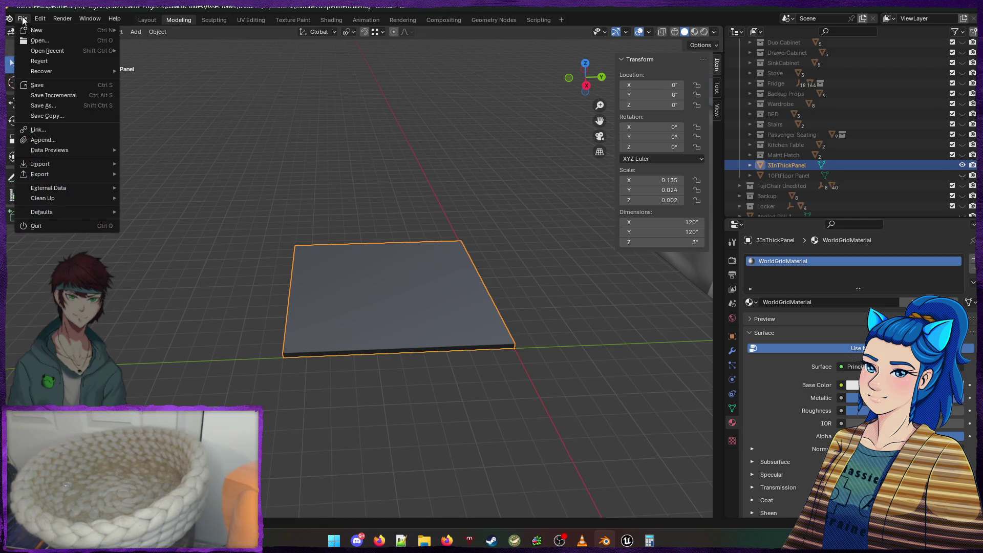
pyautogui.moveTo(69, 168)
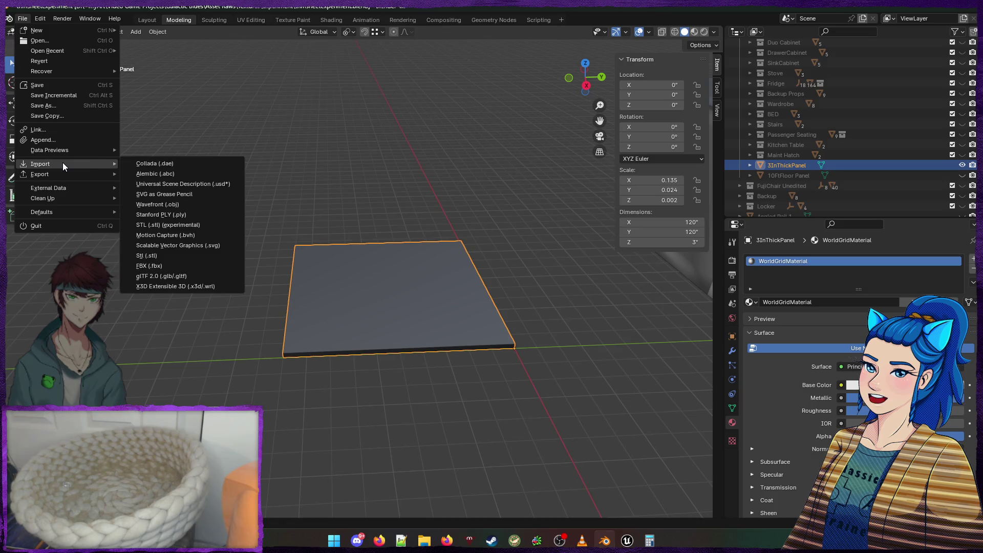
pyautogui.click(167, 266)
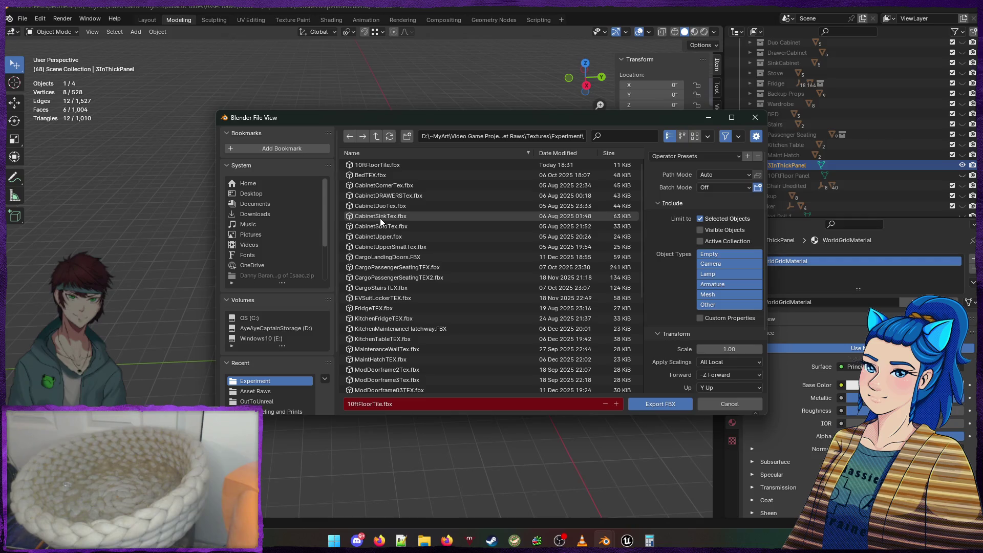
pyautogui.click(373, 404)
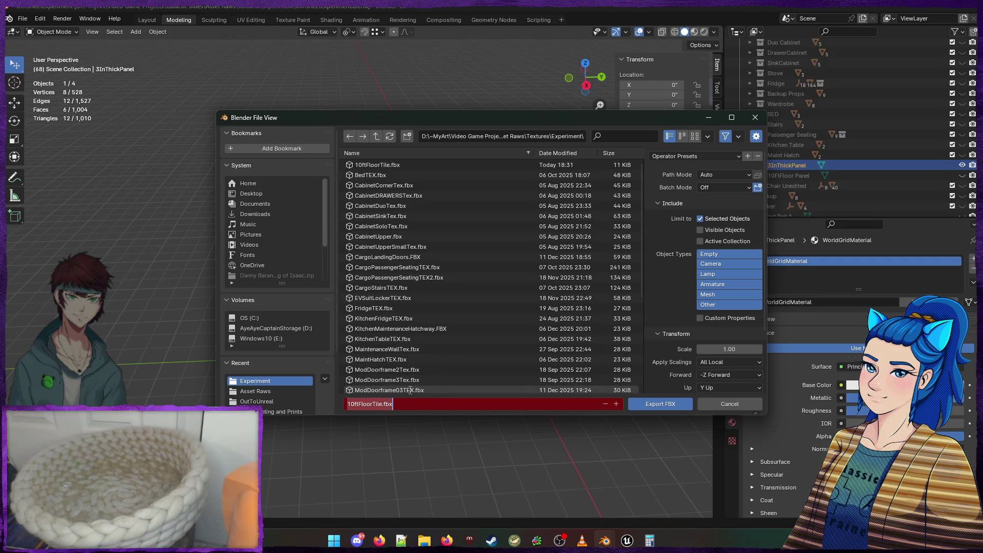
pyautogui.press('Left')
pyautogui.press('Left')
pyautogui.press('Left')
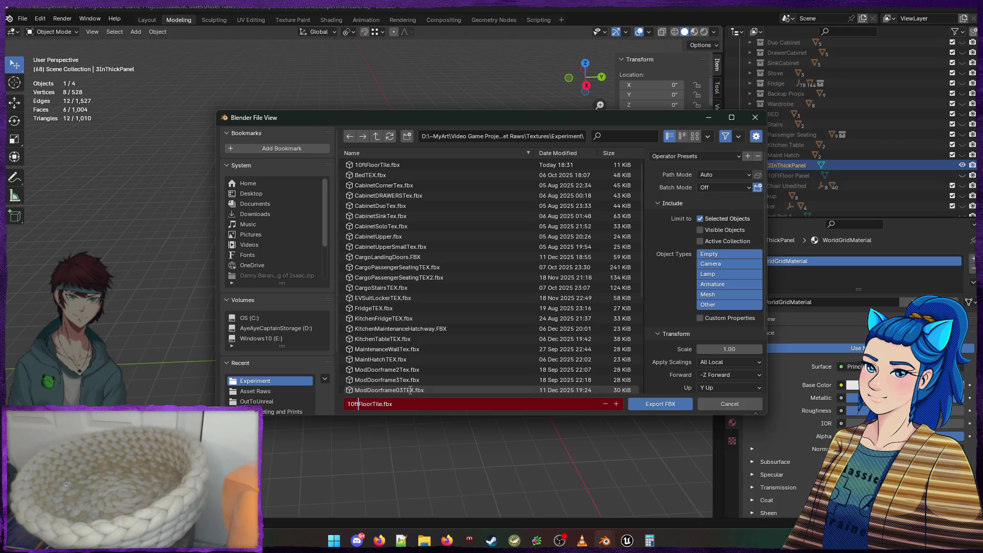
pyautogui.press('Right')
pyautogui.write('inthicc')
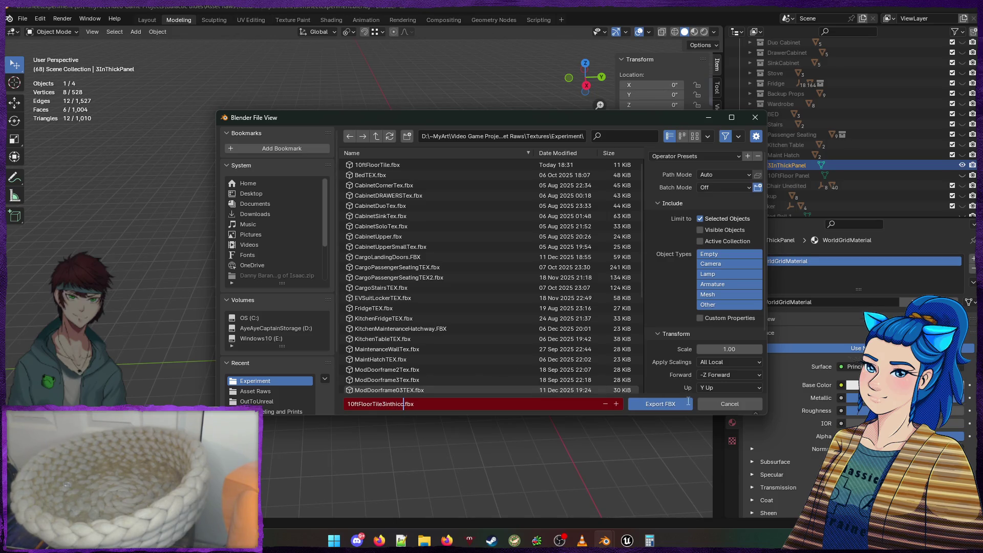
pyautogui.click(661, 404)
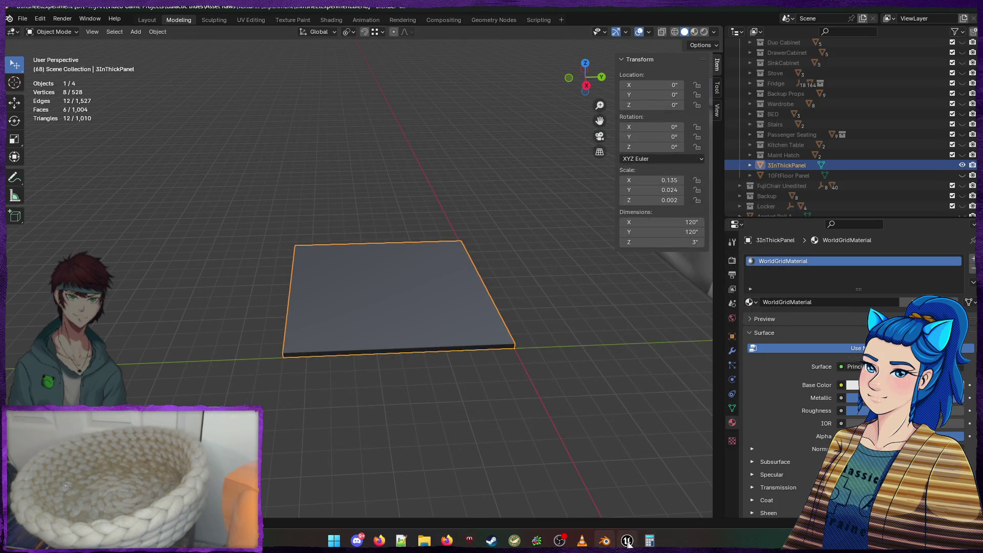
pyautogui.moveTo(628, 544)
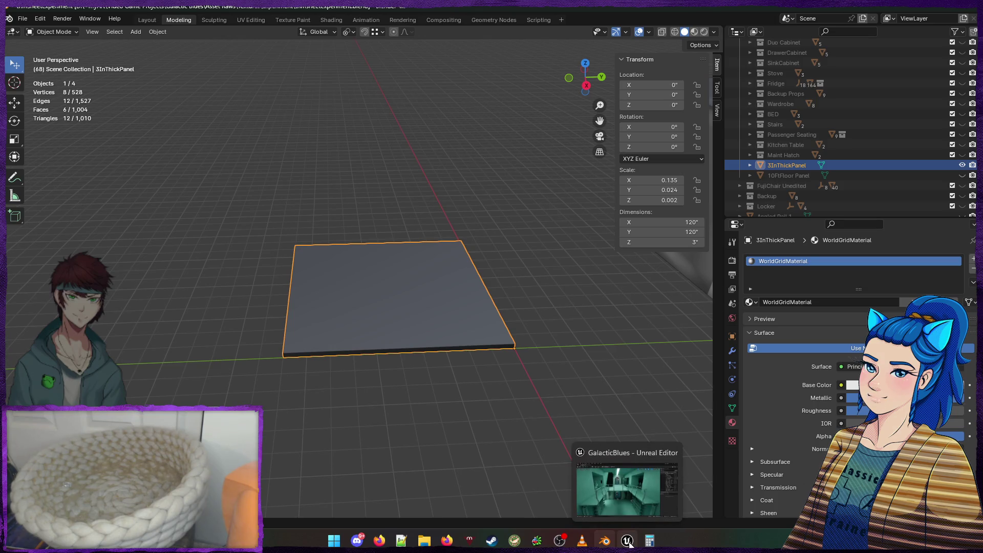
pyautogui.click(627, 541)
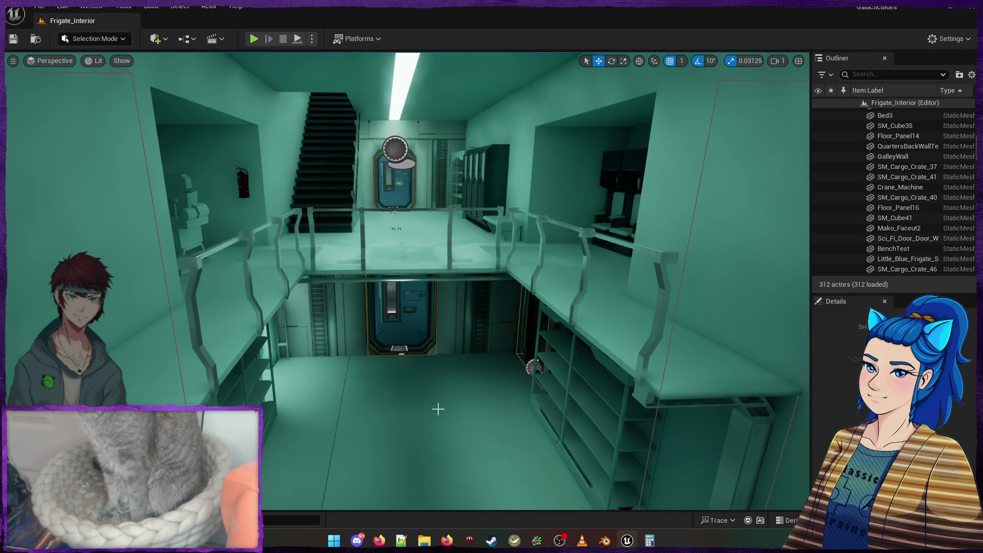
pyautogui.click(616, 368)
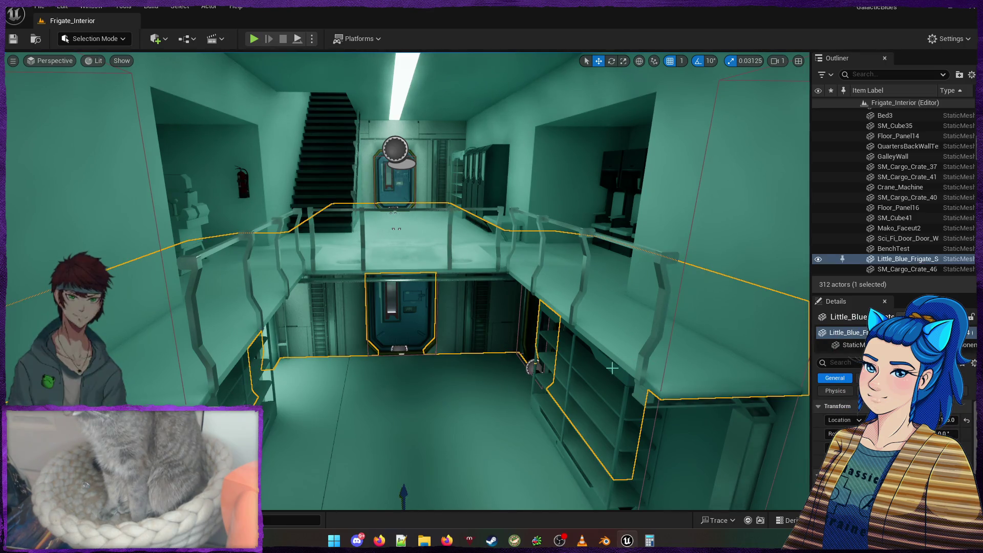
# Clear the level selection and open the Content Drawer
pyautogui.press('Escape')
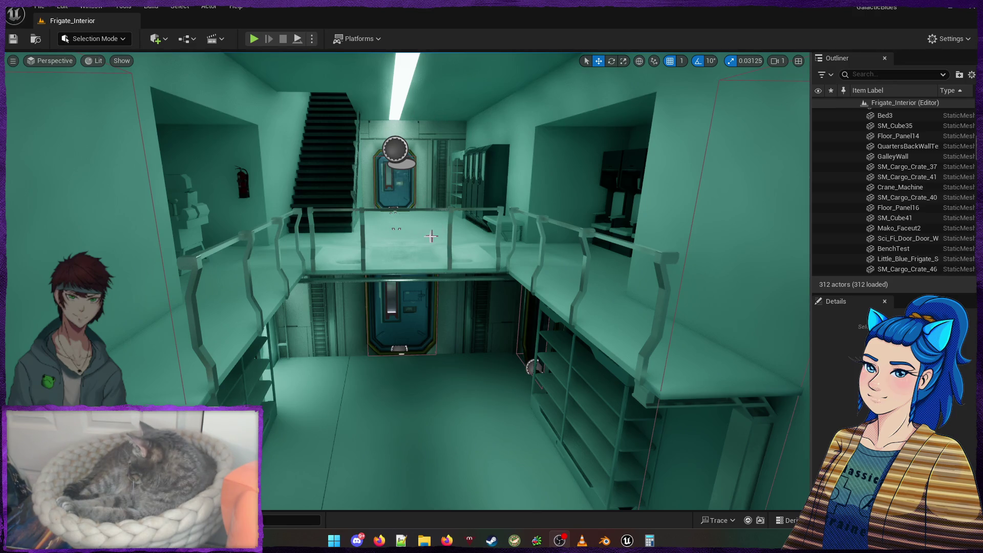
pyautogui.hotkey('ctrl', 'space')
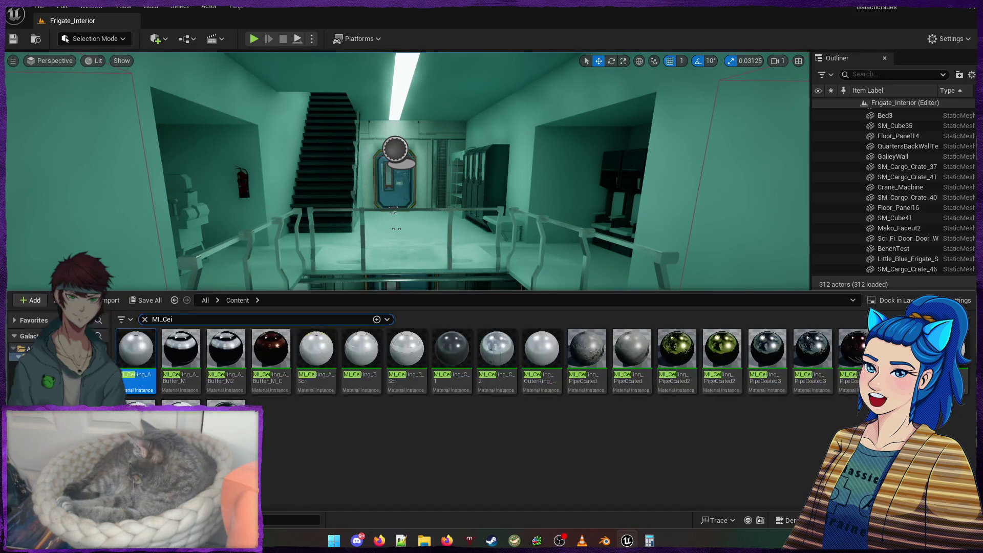
# Import 10ftFloorTile3inthicc.fbx into MakoStuff/StaticMeshes/InProgress with default import settings
pyautogui.click(145, 320)
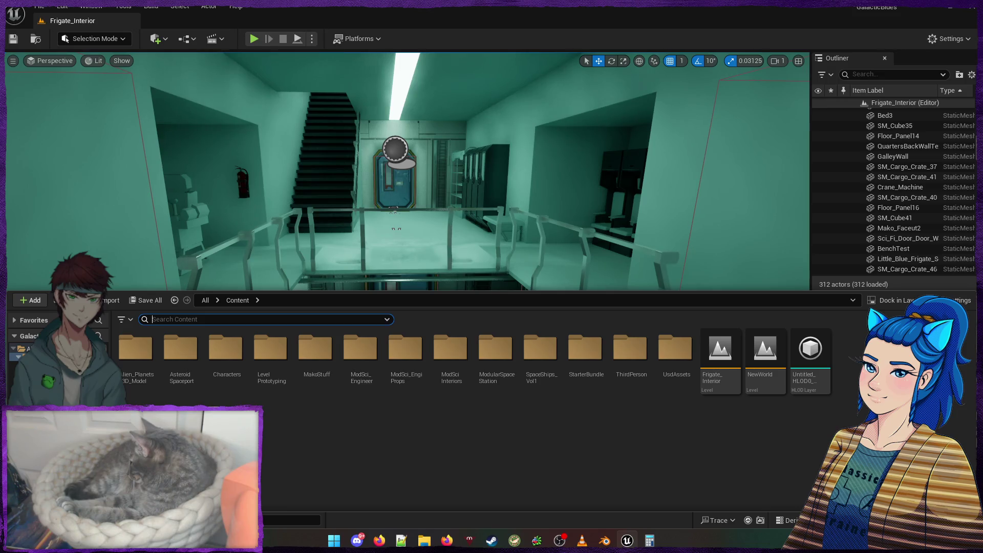
pyautogui.click(31, 359)
pyautogui.scroll(-1, 772, 483)
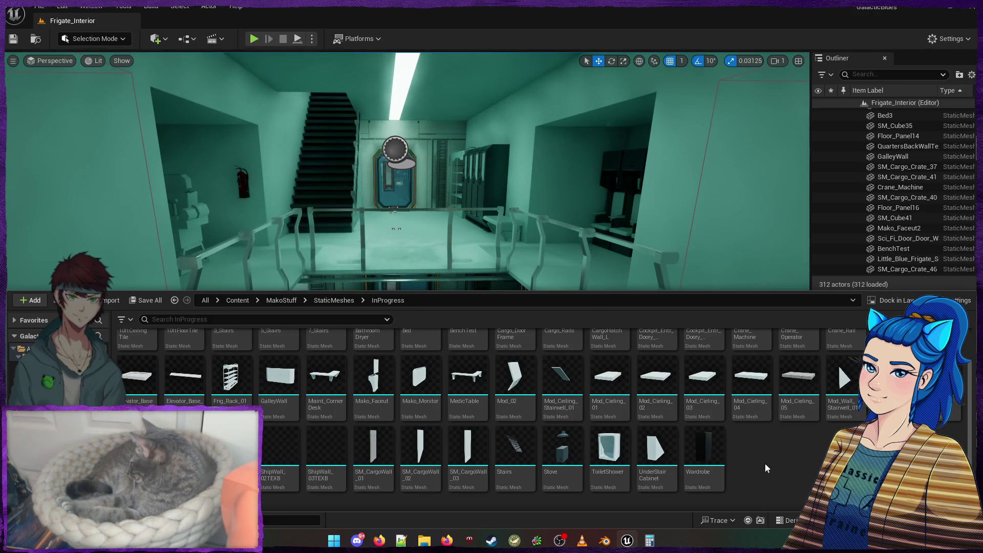
pyautogui.scroll(1, 809, 461)
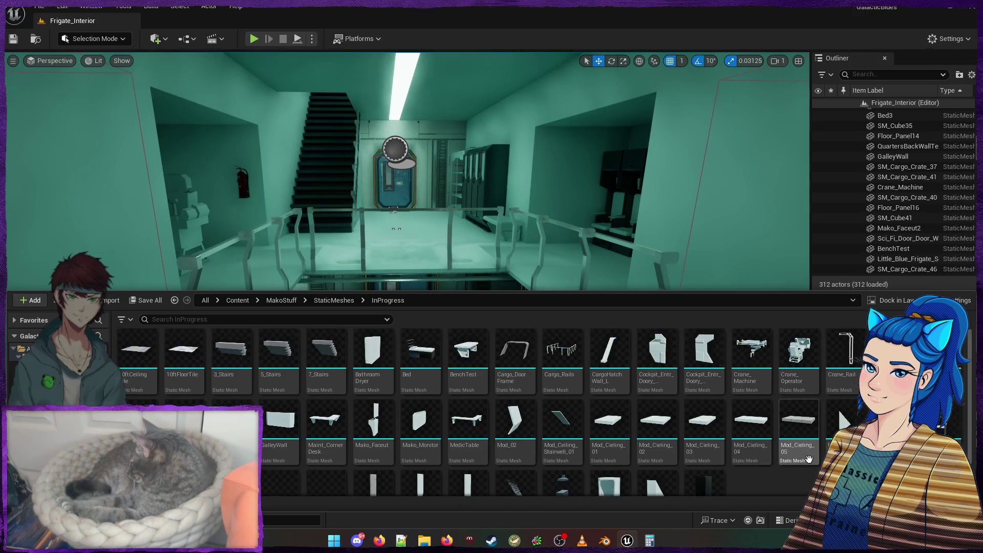
pyautogui.scroll(-1, 809, 459)
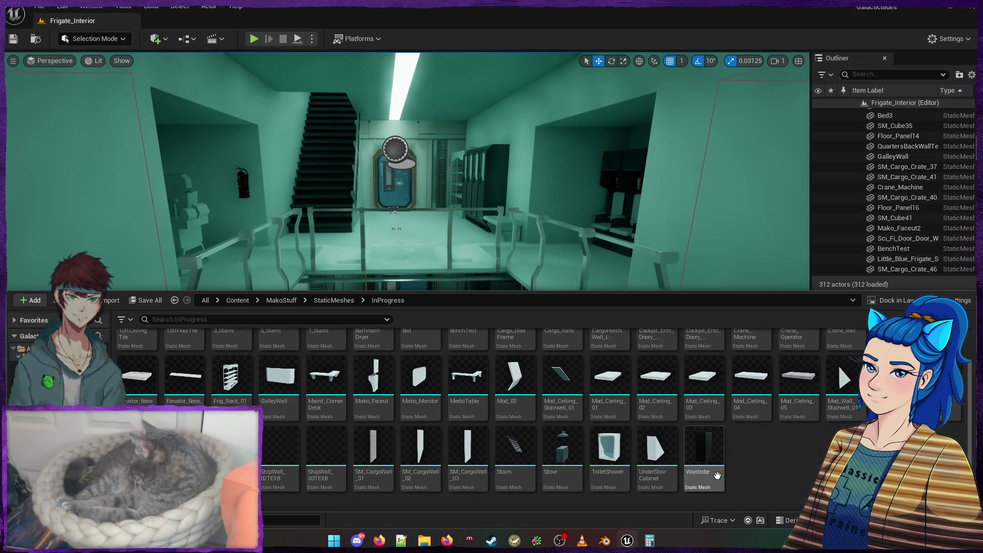
pyautogui.click(109, 300)
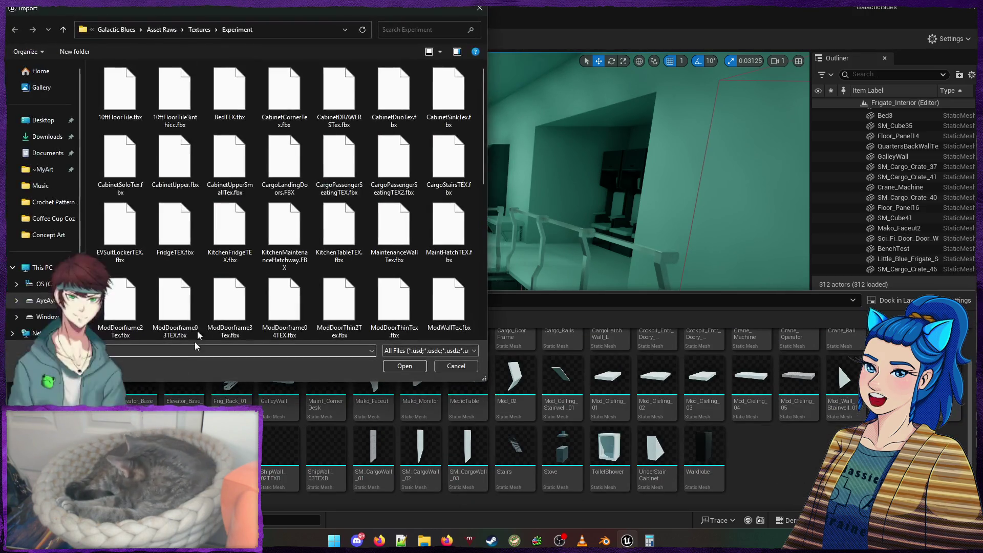
pyautogui.click(174, 95)
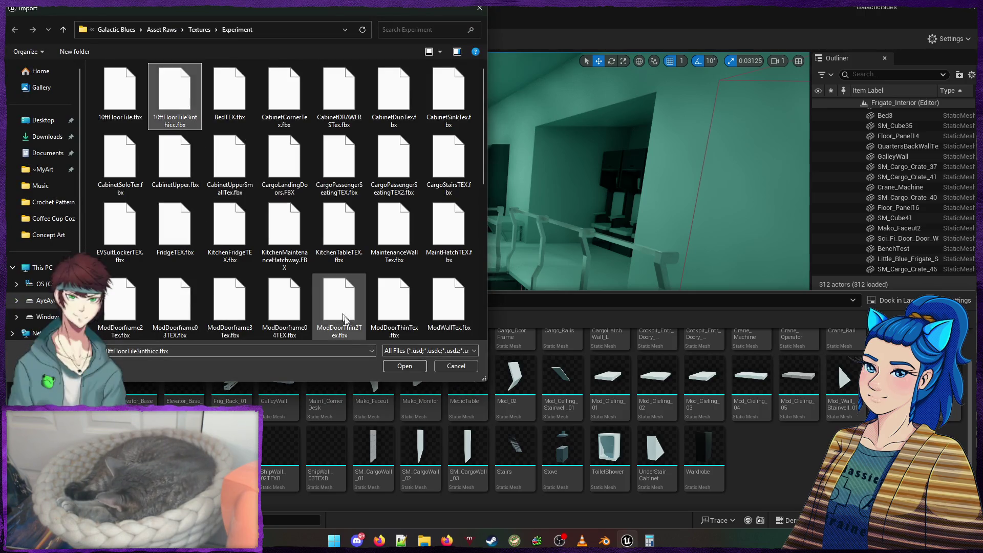
pyautogui.click(395, 365)
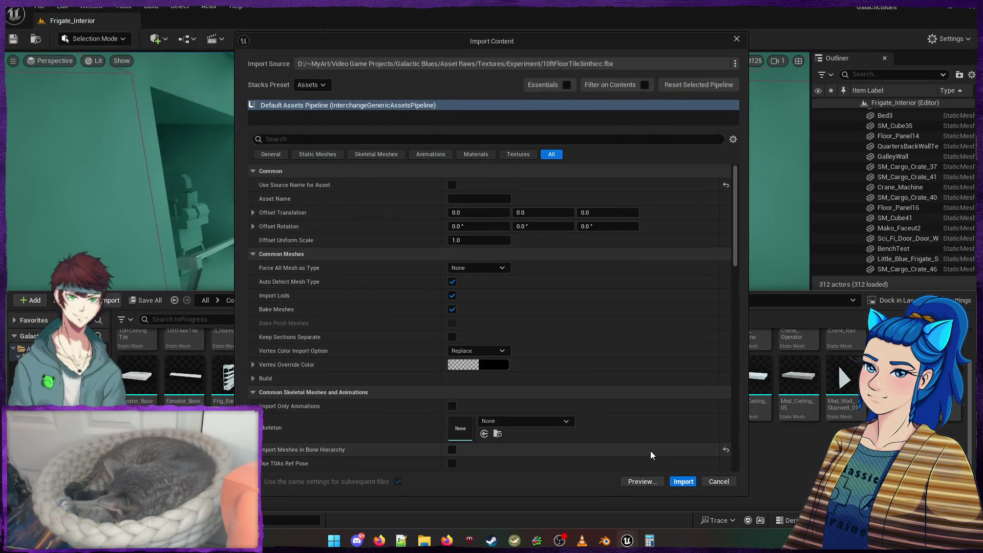
pyautogui.click(673, 483)
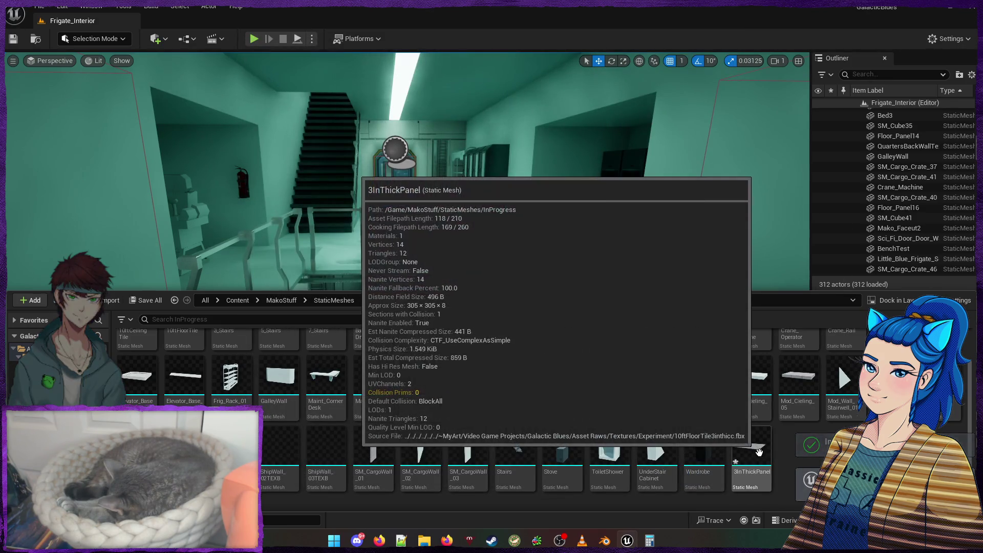
# Drop 3InThickPanel into the level, focus on it, and nudge it into place above the shelving
pyautogui.moveTo(750, 449)
pyautogui.mouseDown()
pyautogui.moveTo(762, 449)
pyautogui.moveTo(583, 222)
pyautogui.moveTo(636, 316)
pyautogui.moveTo(664, 398)
pyautogui.moveTo(651, 418)
pyautogui.mouseUp()
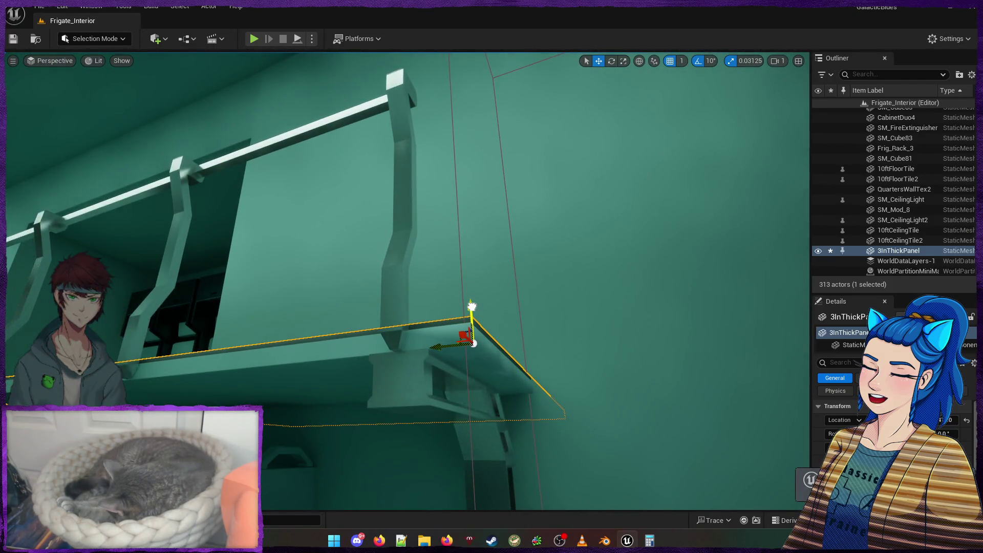
pyautogui.rightClick(520, 362)
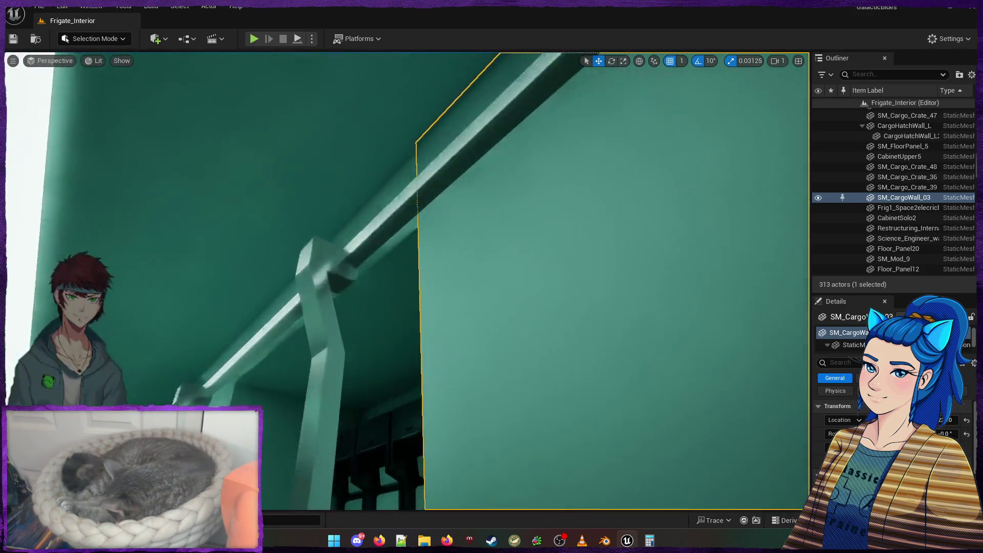
pyautogui.click(474, 284)
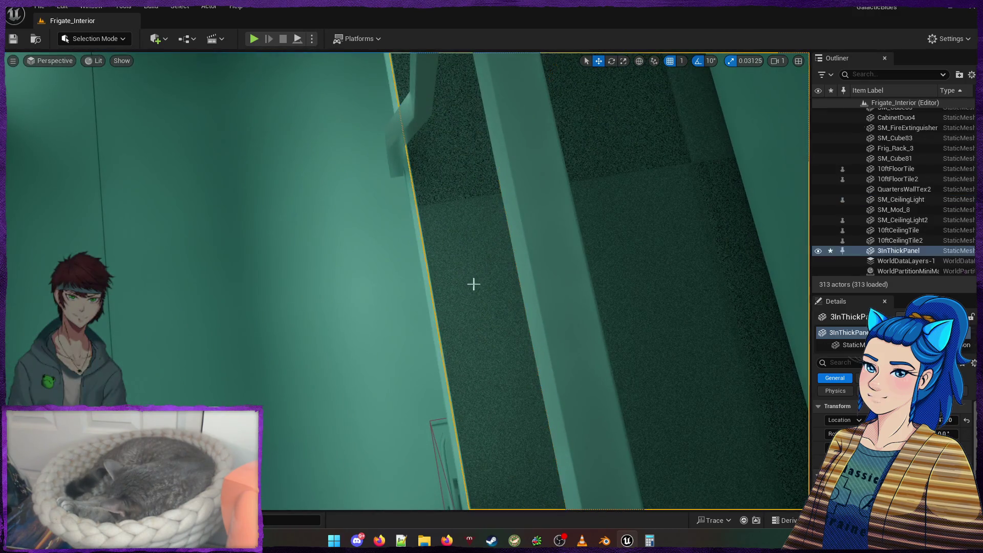
pyautogui.press('f')
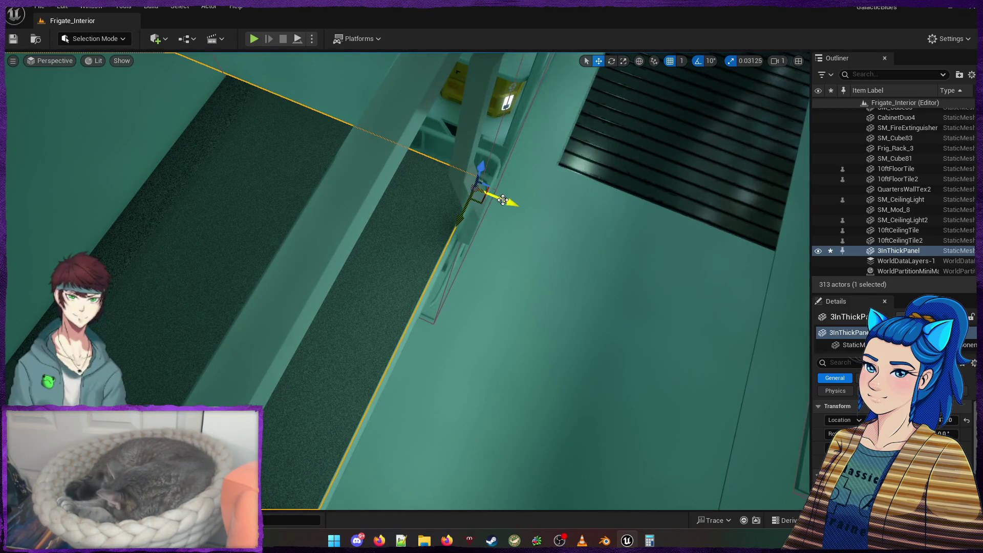
pyautogui.moveTo(505, 200)
pyautogui.mouseDown()
pyautogui.moveTo(477, 148)
pyautogui.moveTo(425, 205)
pyautogui.moveTo(415, 194)
pyautogui.moveTo(490, 251)
pyautogui.mouseUp()
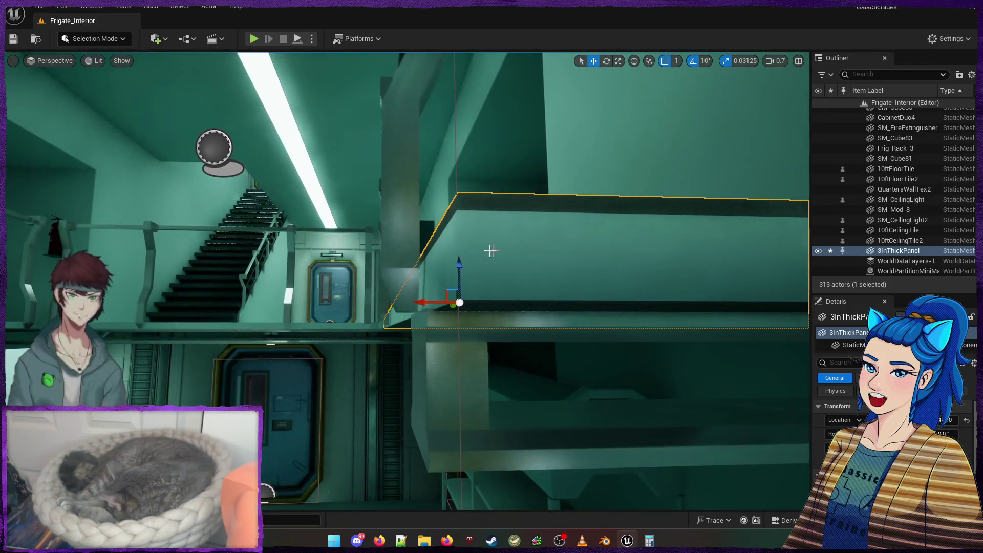
pyautogui.moveTo(434, 304)
pyautogui.mouseDown()
pyautogui.moveTo(477, 281)
pyautogui.moveTo(486, 285)
pyautogui.moveTo(479, 297)
pyautogui.moveTo(467, 287)
pyautogui.moveTo(519, 310)
pyautogui.mouseUp()
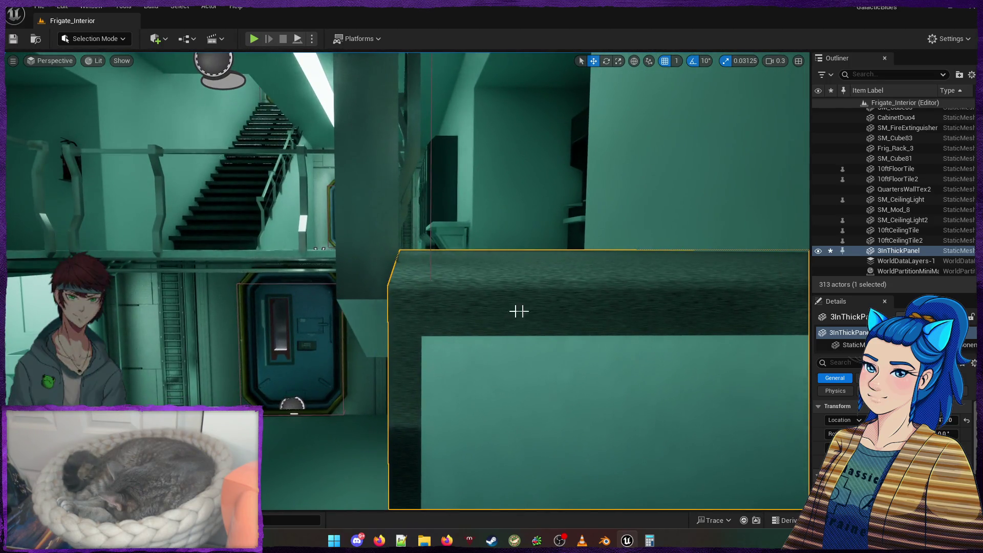
pyautogui.moveTo(423, 347); pyautogui.dragTo(354, 393)
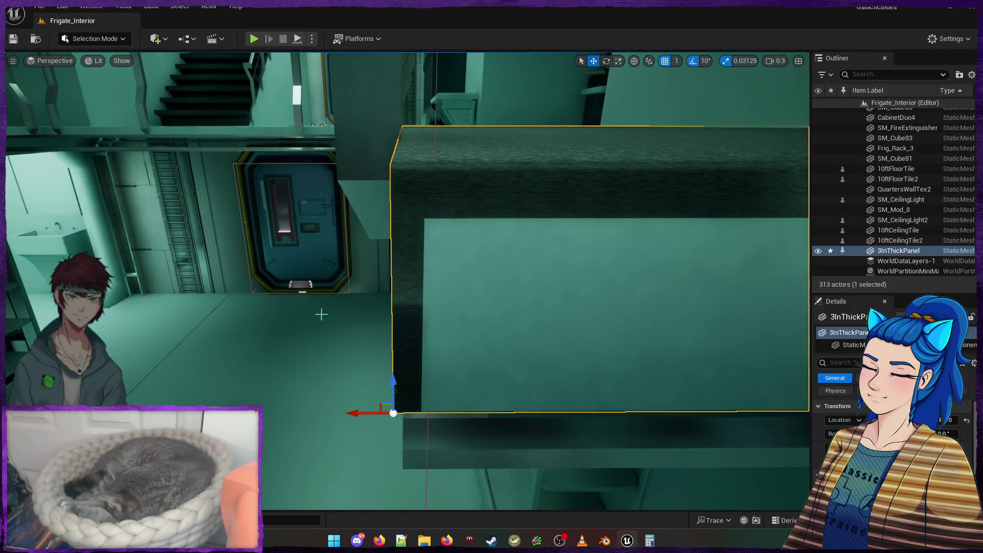
pyautogui.press('Escape')
pyautogui.moveTo(364, 343)
pyautogui.mouseDown()
pyautogui.moveTo(394, 363)
pyautogui.moveTo(394, 379)
pyautogui.moveTo(425, 353)
pyautogui.moveTo(412, 351)
pyautogui.mouseUp()
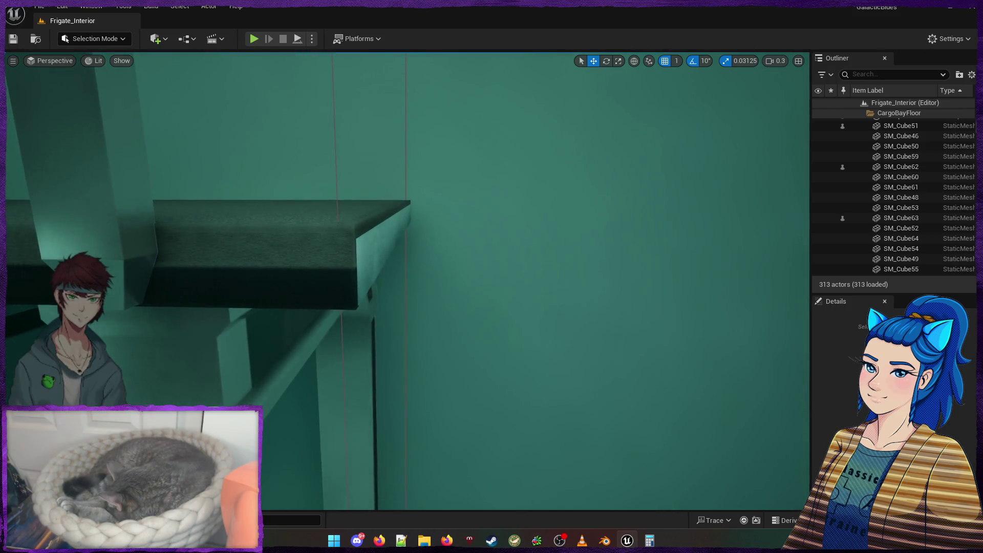
pyautogui.moveTo(492, 358)
pyautogui.mouseDown()
pyautogui.moveTo(432, 388)
pyautogui.moveTo(313, 268)
pyautogui.moveTo(235, 279)
pyautogui.moveTo(592, 482)
pyautogui.moveTo(498, 428)
pyautogui.moveTo(717, 285)
pyautogui.moveTo(762, 279)
pyautogui.moveTo(650, 309)
pyautogui.moveTo(779, 481)
pyautogui.moveTo(680, 413)
pyautogui.moveTo(643, 435)
pyautogui.moveTo(617, 434)
pyautogui.mouseUp()
pyautogui.click(360, 306)
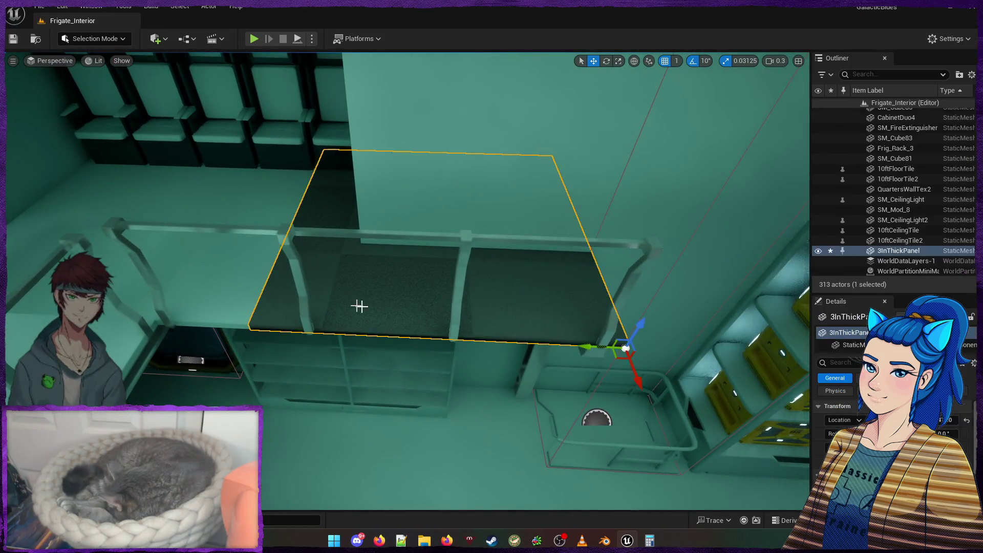
# Duplicate the floor panel into a copy, 3InThickPanel2, and inspect both panels
pyautogui.moveTo(585, 344); pyautogui.dragTo(369, 330)
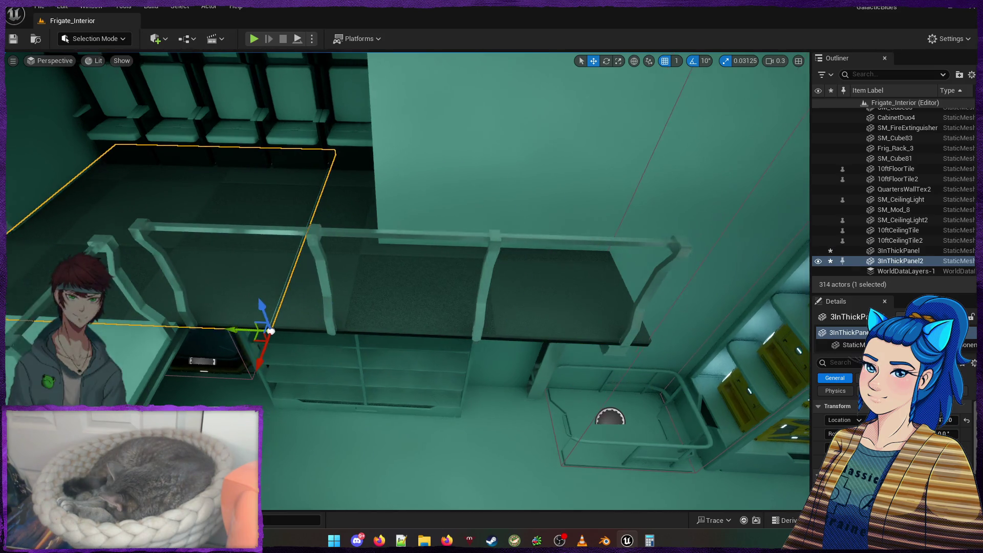
pyautogui.moveTo(461, 409); pyautogui.dragTo(450, 389)
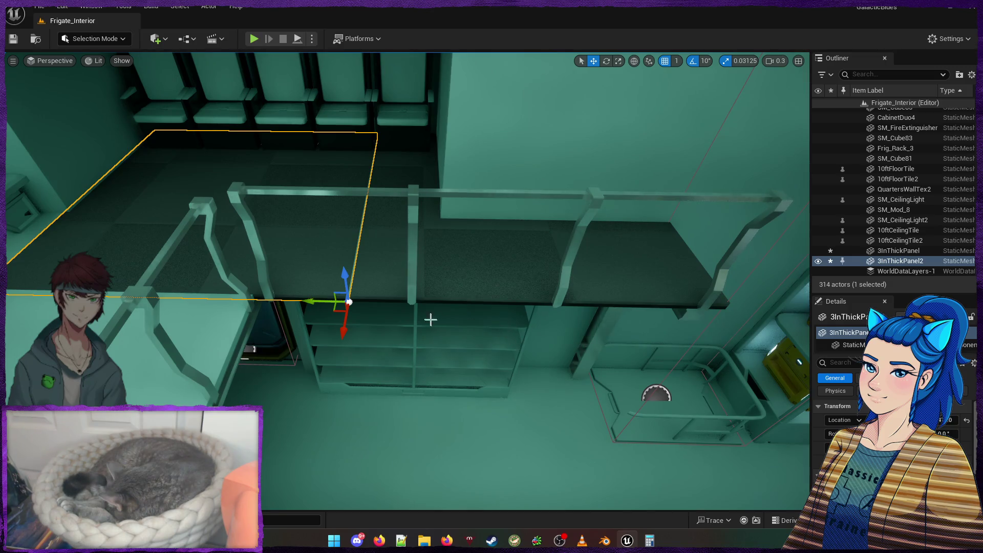
pyautogui.moveTo(431, 319); pyautogui.dragTo(430, 337)
pyautogui.moveTo(328, 338); pyautogui.dragTo(328, 311)
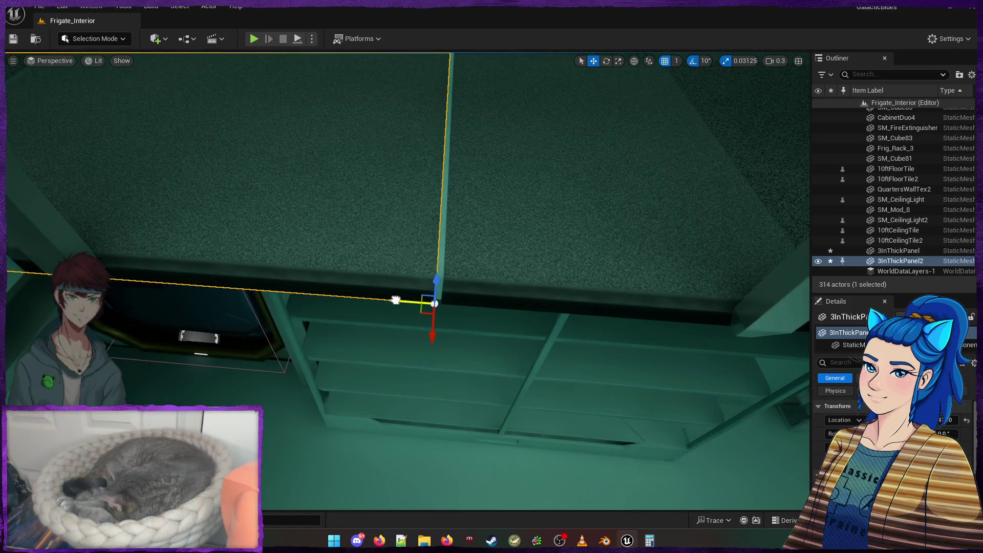
pyautogui.moveTo(405, 300)
pyautogui.mouseDown()
pyautogui.moveTo(309, 323)
pyautogui.moveTo(302, 302)
pyautogui.mouseUp()
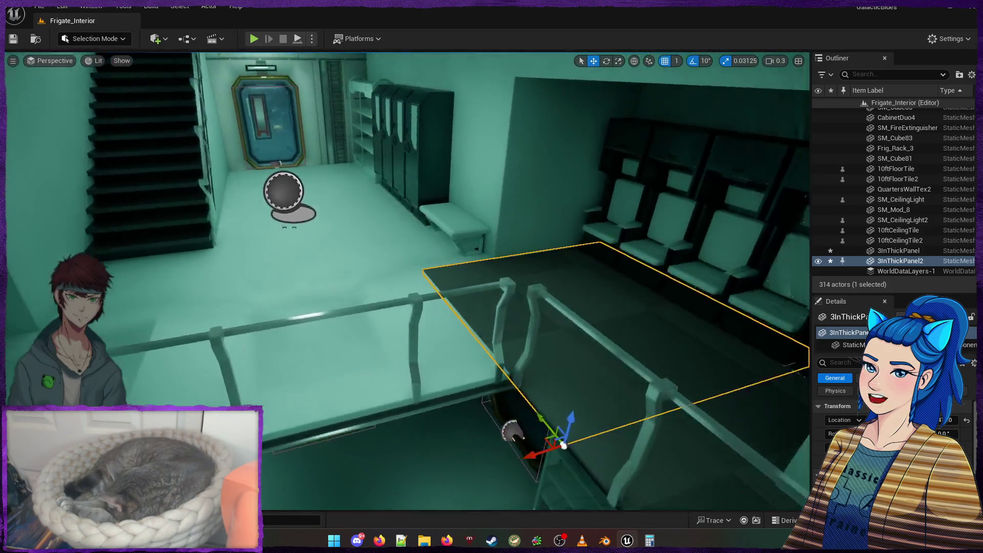
pyautogui.moveTo(563, 444)
pyautogui.mouseDown()
pyautogui.moveTo(543, 327)
pyautogui.moveTo(520, 314)
pyautogui.mouseUp()
pyautogui.rightClick(621, 354)
pyautogui.click(571, 340)
pyautogui.keyDown('ctrl'); pyautogui.click(512, 323); pyautogui.keyUp('ctrl')
pyautogui.moveTo(586, 328)
pyautogui.mouseDown()
pyautogui.moveTo(574, 312)
pyautogui.moveTo(558, 322)
pyautogui.moveTo(573, 334)
pyautogui.mouseUp()
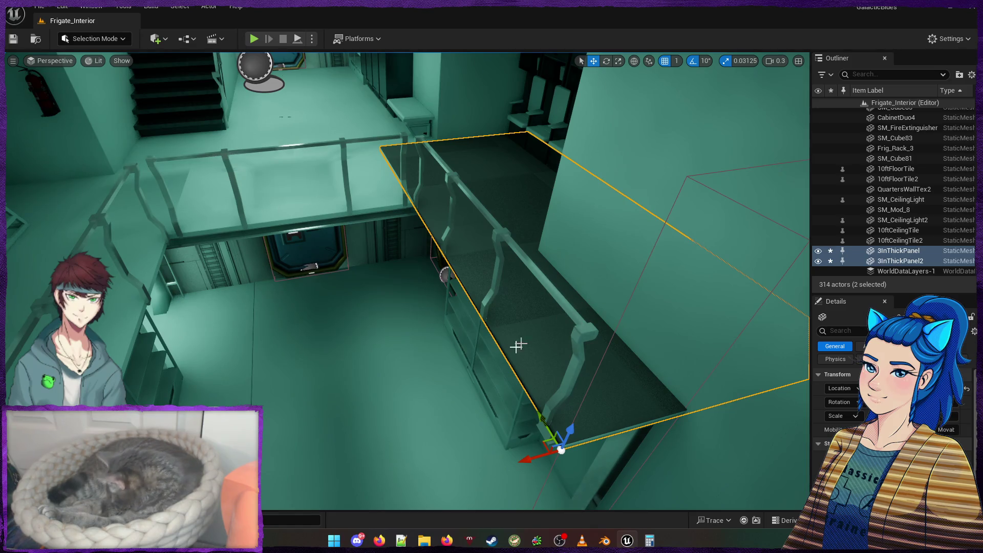
# Slide 3InThickPanel2 right to close the gap between the two floor panels
pyautogui.press('Escape')
pyautogui.moveTo(517, 345)
pyautogui.mouseDown()
pyautogui.moveTo(518, 236)
pyautogui.moveTo(461, 236)
pyautogui.moveTo(518, 235)
pyautogui.moveTo(517, 205)
pyautogui.mouseUp()
pyautogui.moveTo(353, 307); pyautogui.dragTo(351, 245)
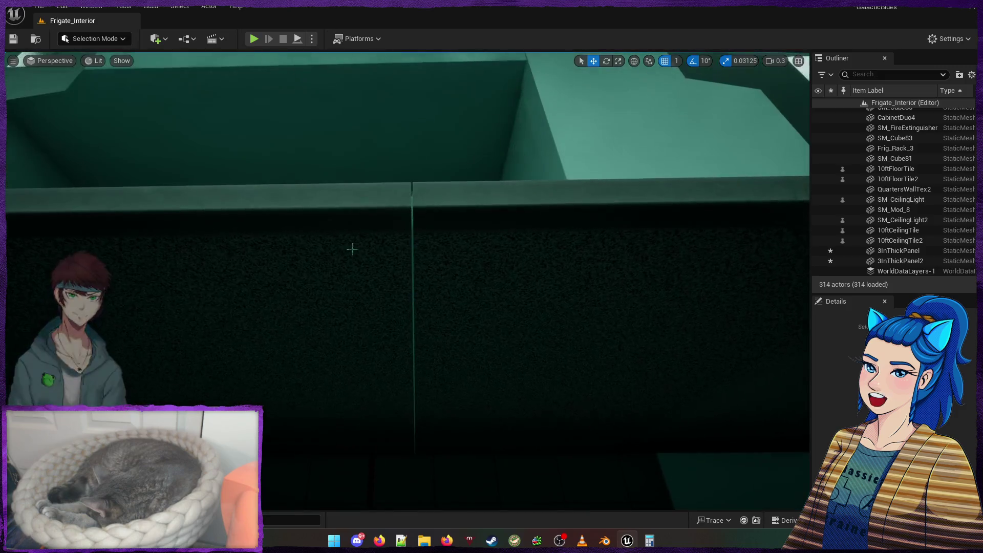
pyautogui.click(351, 215)
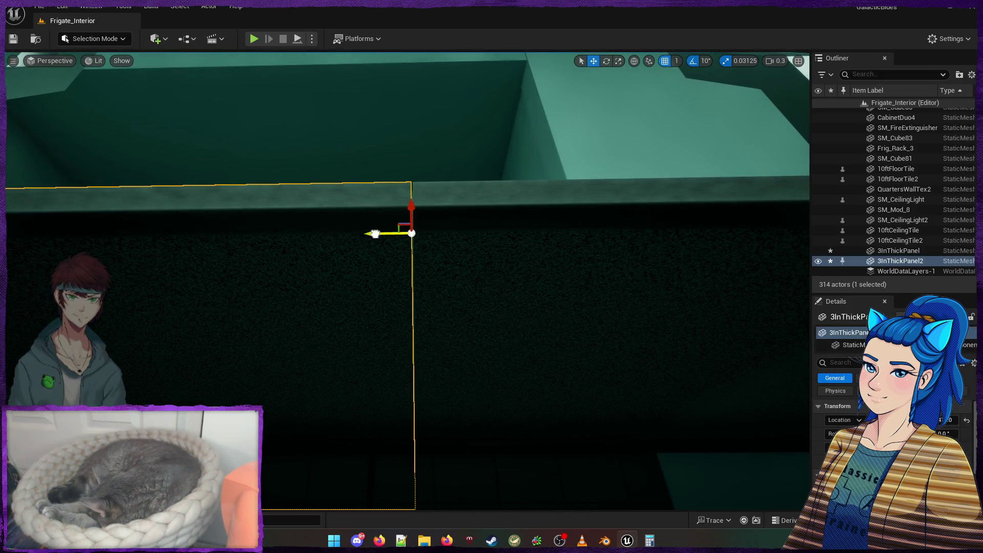
pyautogui.moveTo(377, 234); pyautogui.dragTo(380, 234)
pyautogui.click(492, 215)
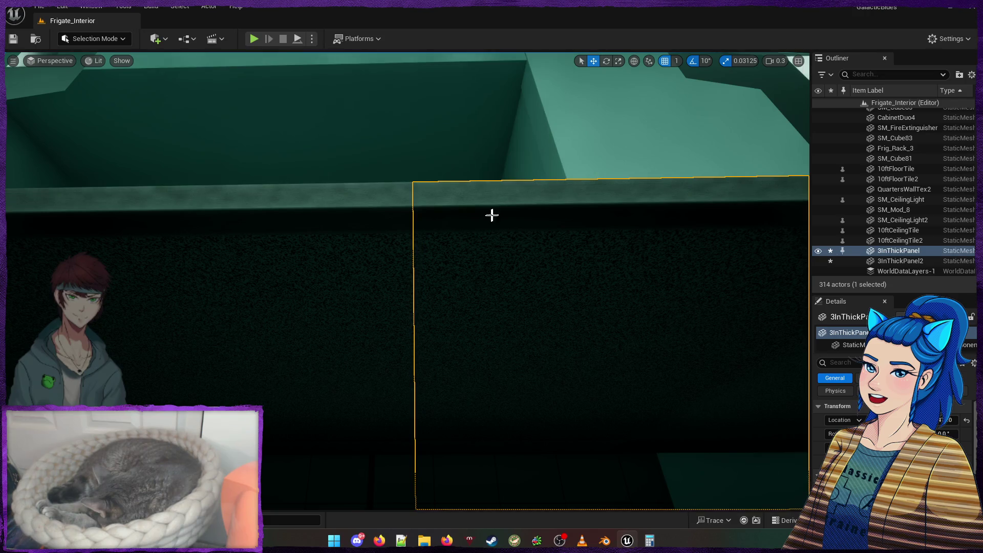
pyautogui.click(382, 219)
pyautogui.press('Escape')
# Browse to the floor panel's mesh asset and open 3InThickPanel in the mesh editor
pyautogui.moveTo(478, 314)
pyautogui.mouseDown()
pyautogui.moveTo(564, 398)
pyautogui.moveTo(532, 460)
pyautogui.moveTo(512, 410)
pyautogui.mouseUp()
pyautogui.moveTo(476, 333)
pyautogui.mouseDown()
pyautogui.moveTo(467, 309)
pyautogui.moveTo(461, 331)
pyautogui.mouseUp()
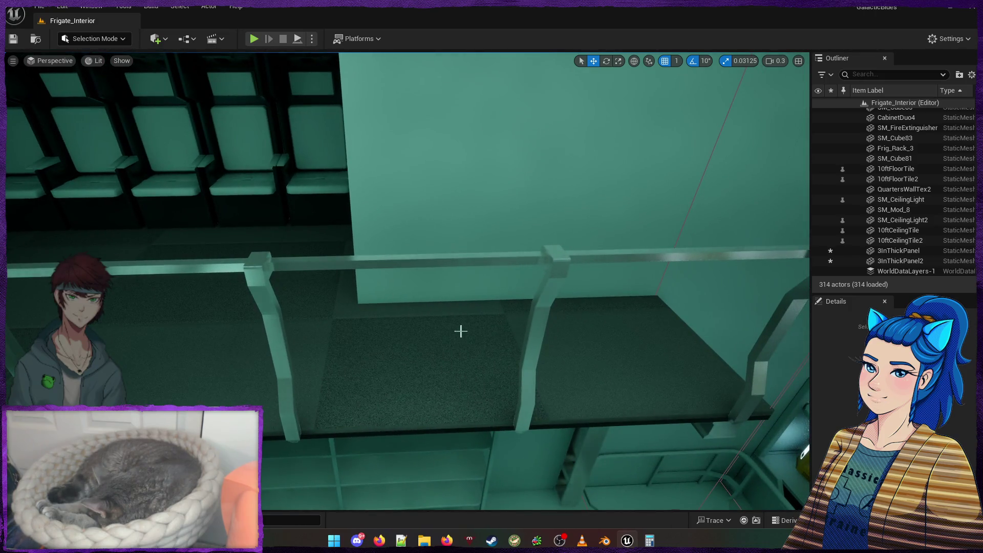
pyautogui.moveTo(352, 372); pyautogui.dragTo(352, 389)
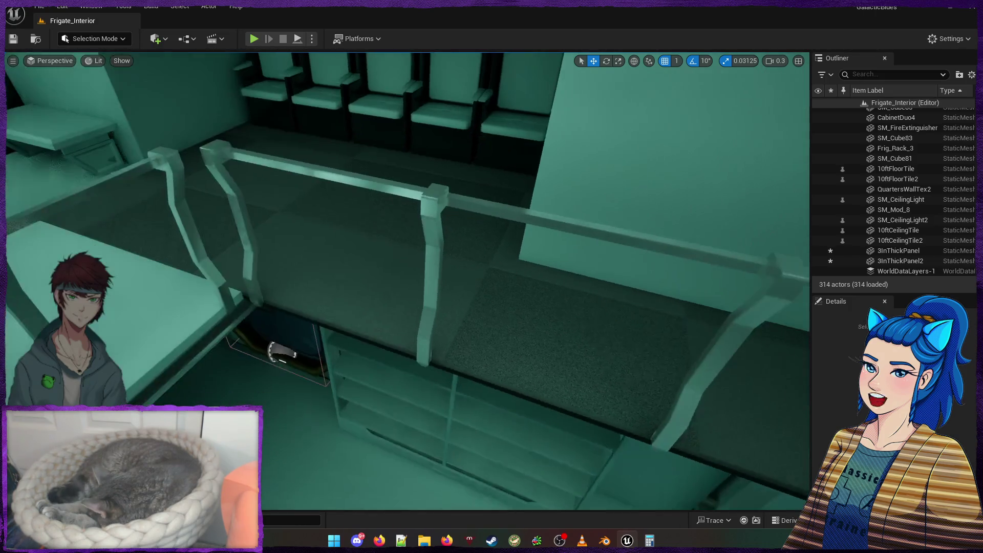
pyautogui.click(495, 351)
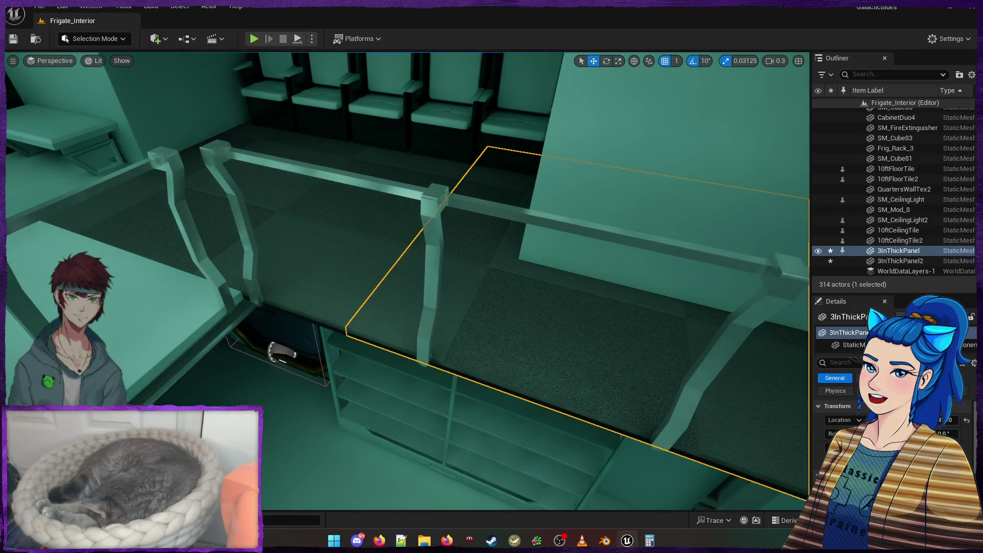
pyautogui.hotkey('ctrl', 'b')
pyautogui.doubleClick(288, 357)
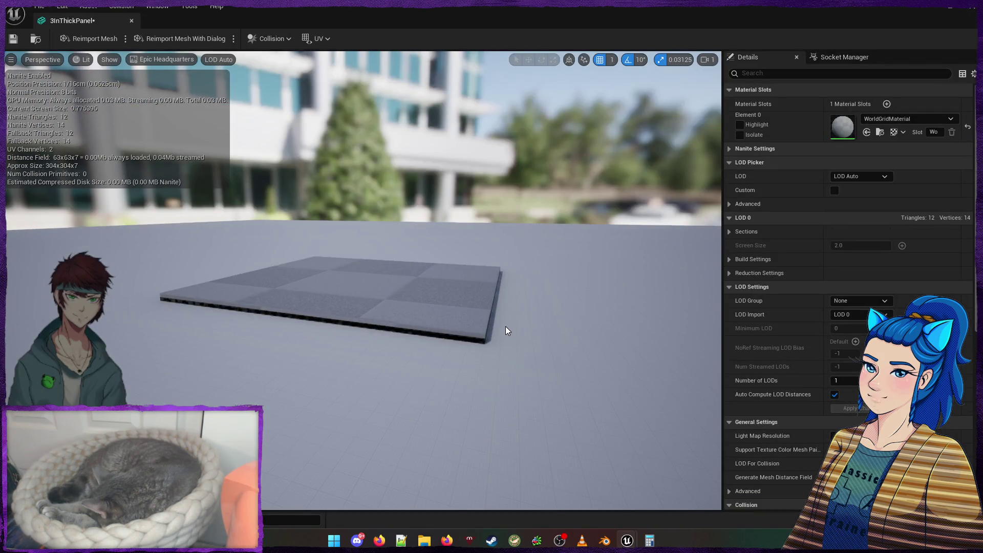
# Search 'MI_' in the Content Drawer and drag MI_Floor_E_Scr onto the Element 0 material slot
pyautogui.hotkey('ctrl', 'space')
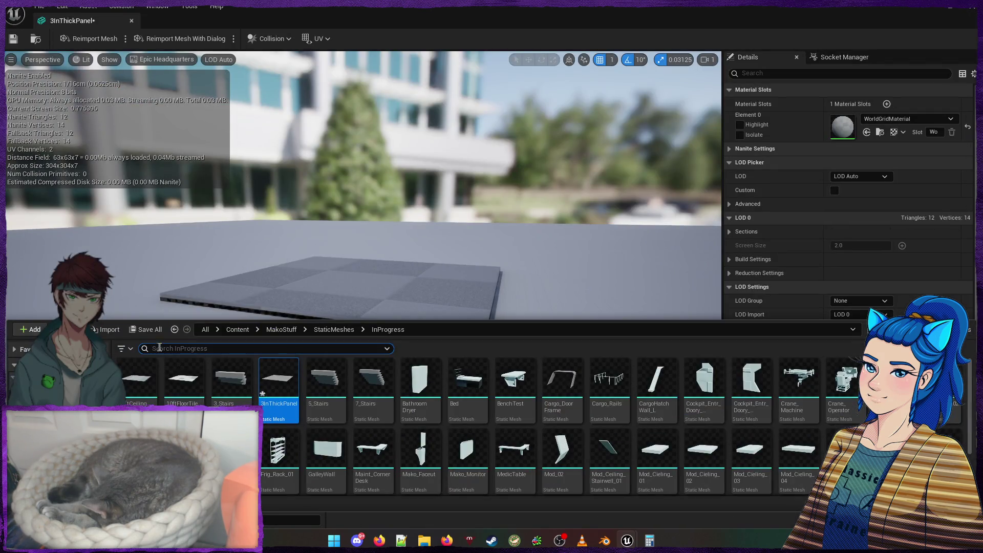
pyautogui.click(237, 329)
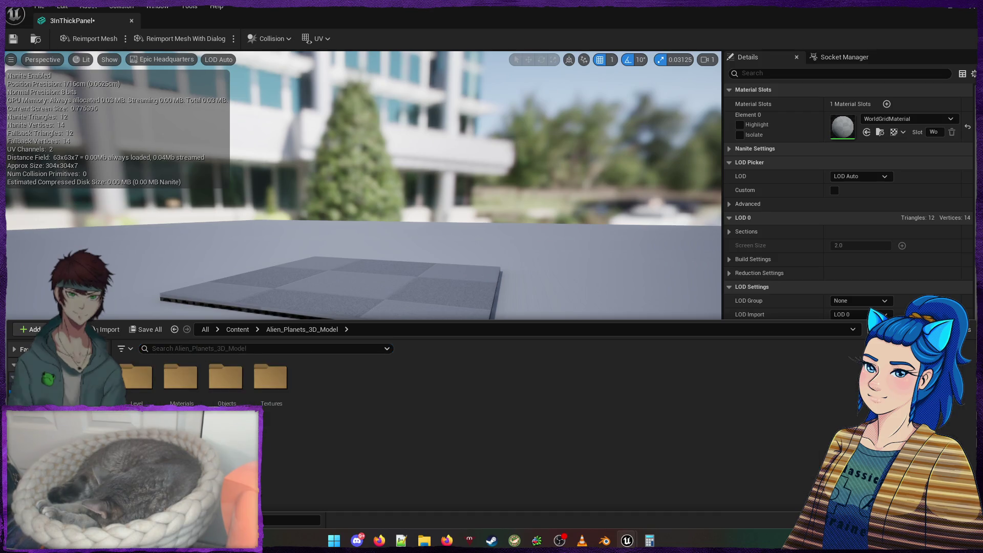
pyautogui.write('MI')
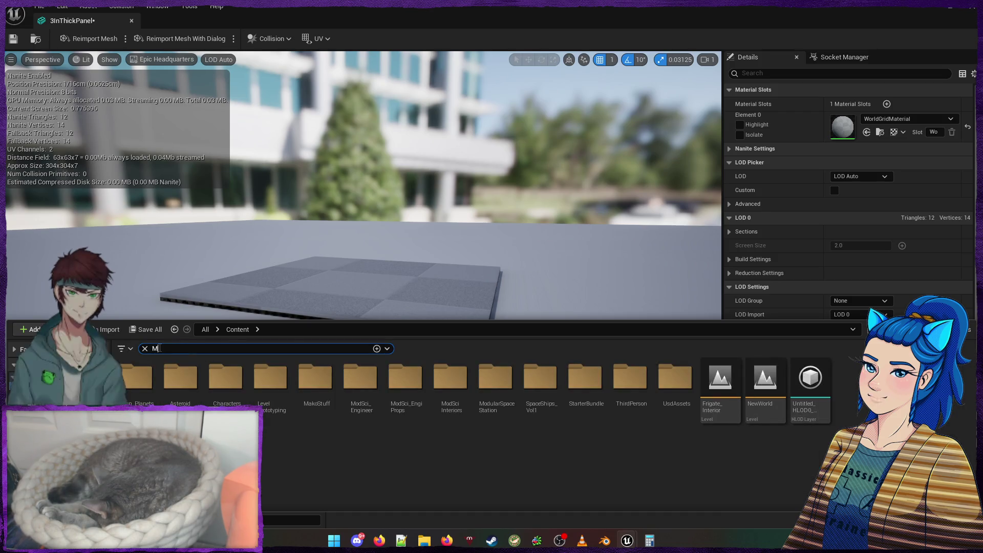
pyautogui.write('_')
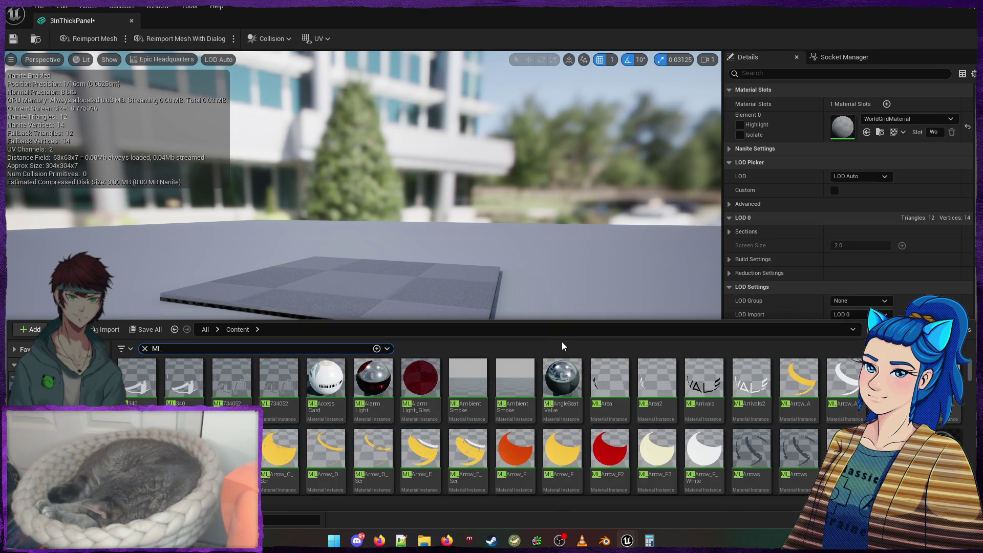
pyautogui.scroll(-1, 555, 429)
pyautogui.scroll(-5, 555, 429)
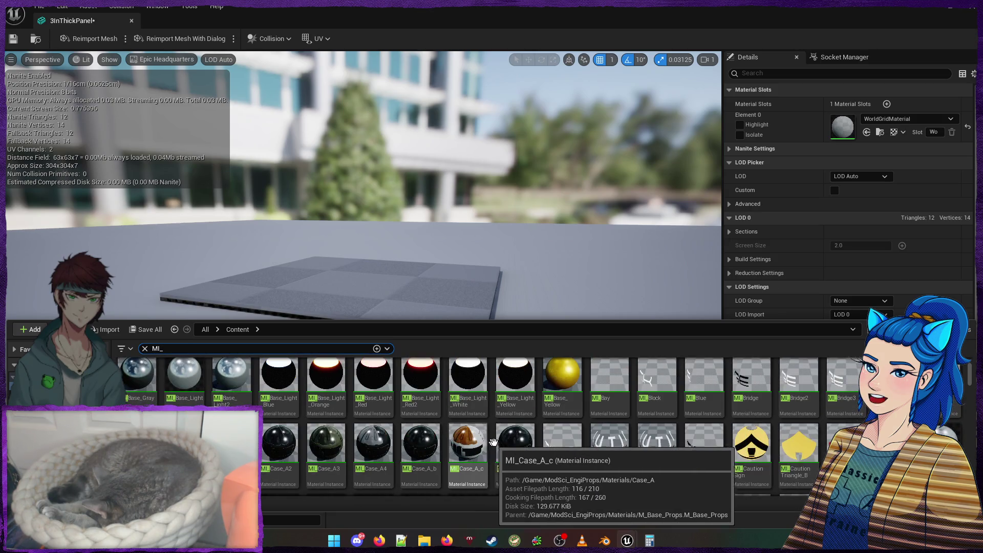
pyautogui.scroll(-4, 467, 440)
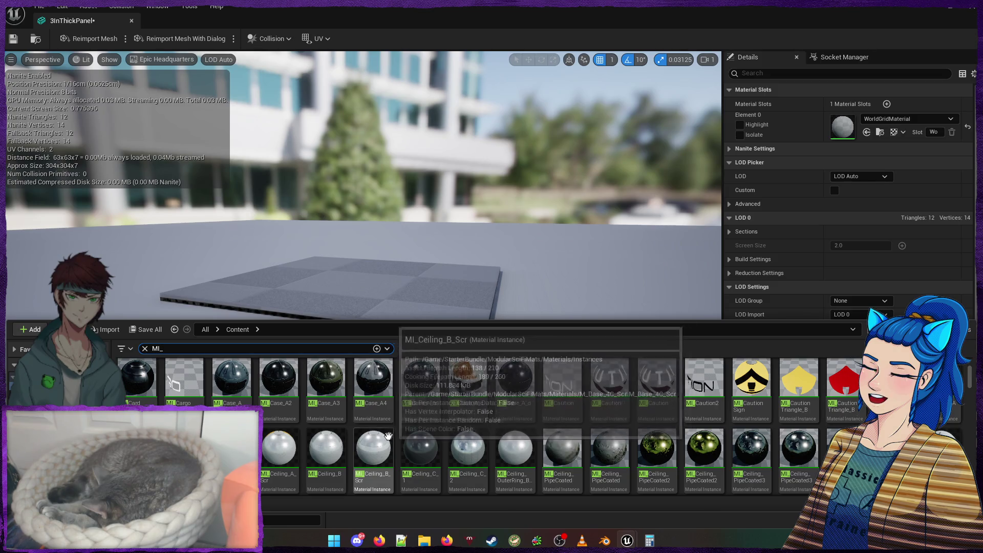
pyautogui.scroll(-1, 475, 435)
pyautogui.scroll(-3, 593, 455)
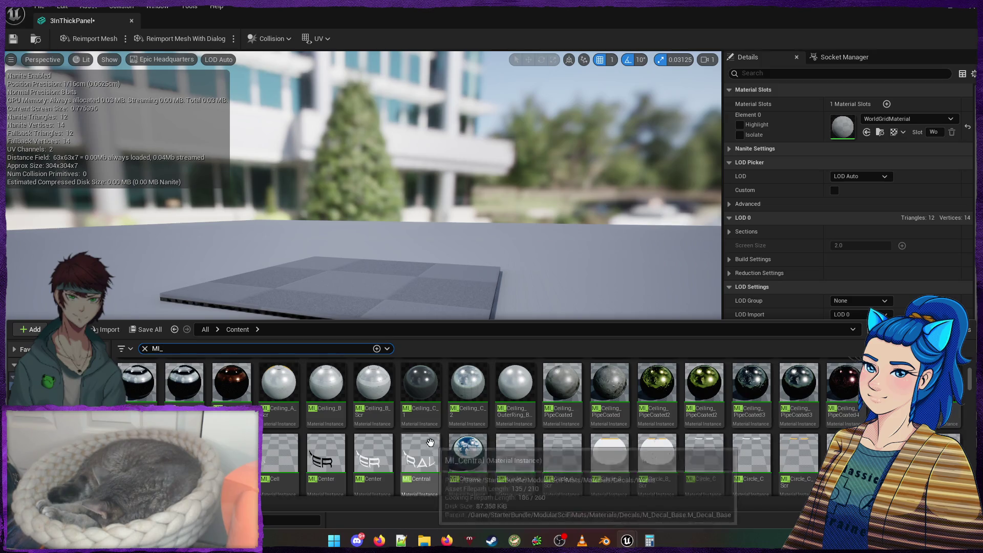
pyautogui.scroll(-4, 463, 432)
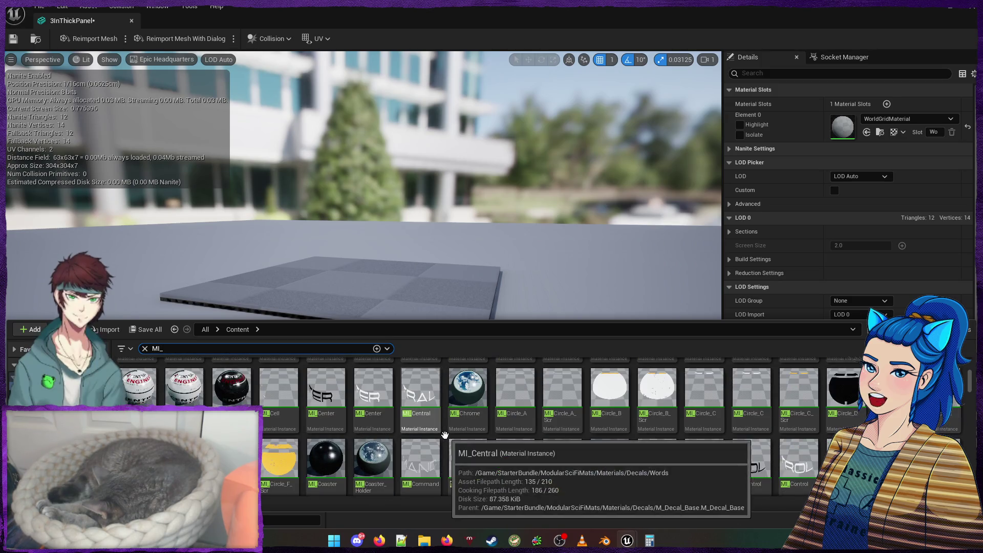
pyautogui.scroll(-5, 446, 440)
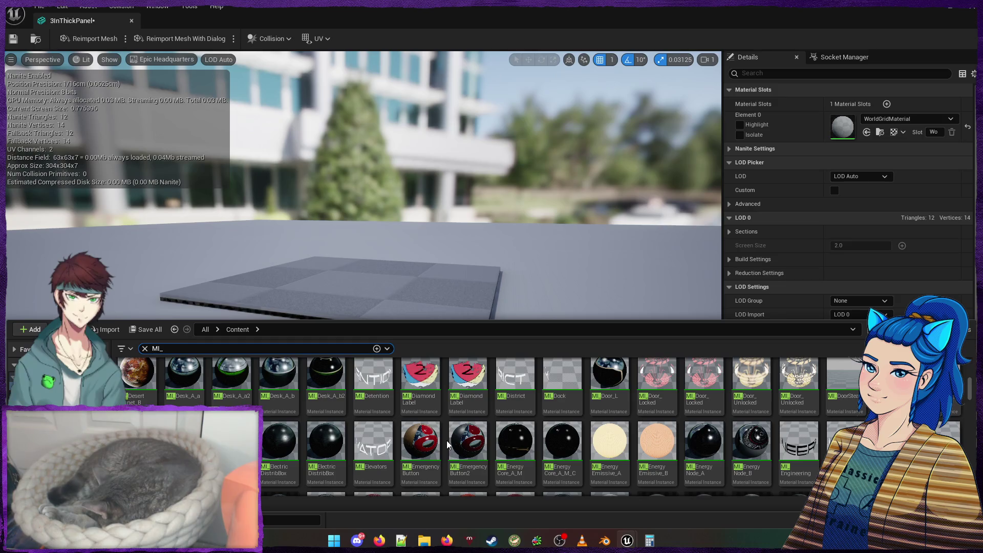
pyautogui.scroll(-1, 446, 441)
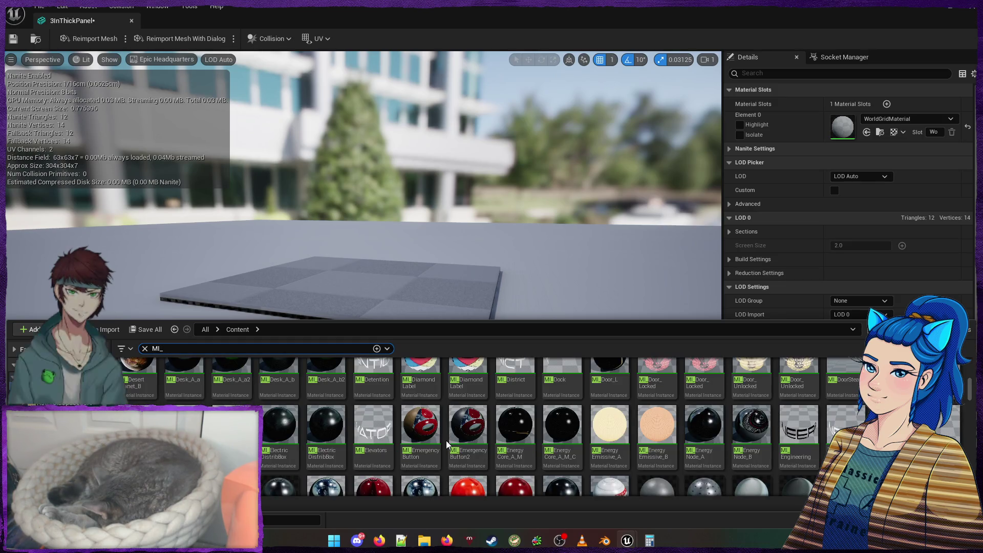
pyautogui.scroll(-1, 446, 440)
pyautogui.scroll(-2, 447, 440)
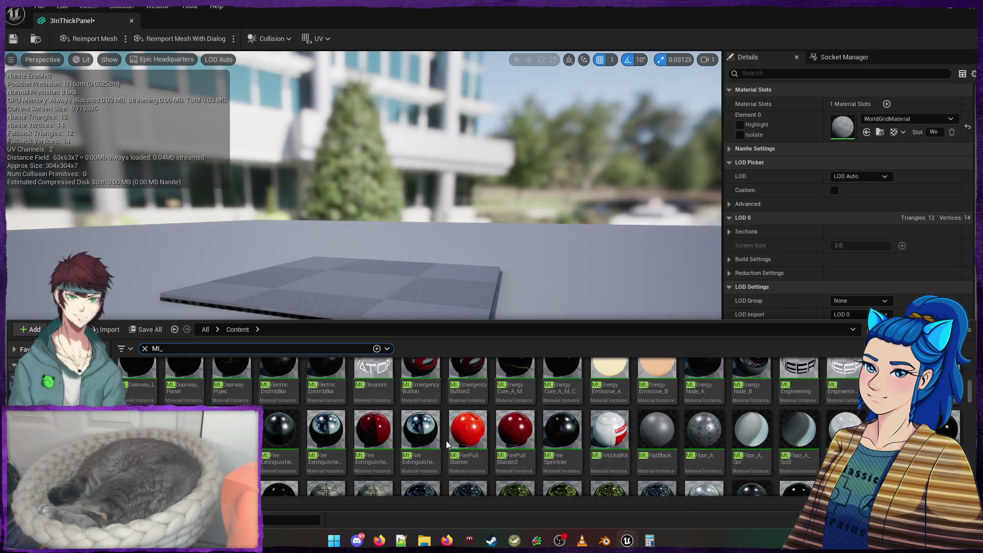
pyautogui.scroll(-2, 445, 441)
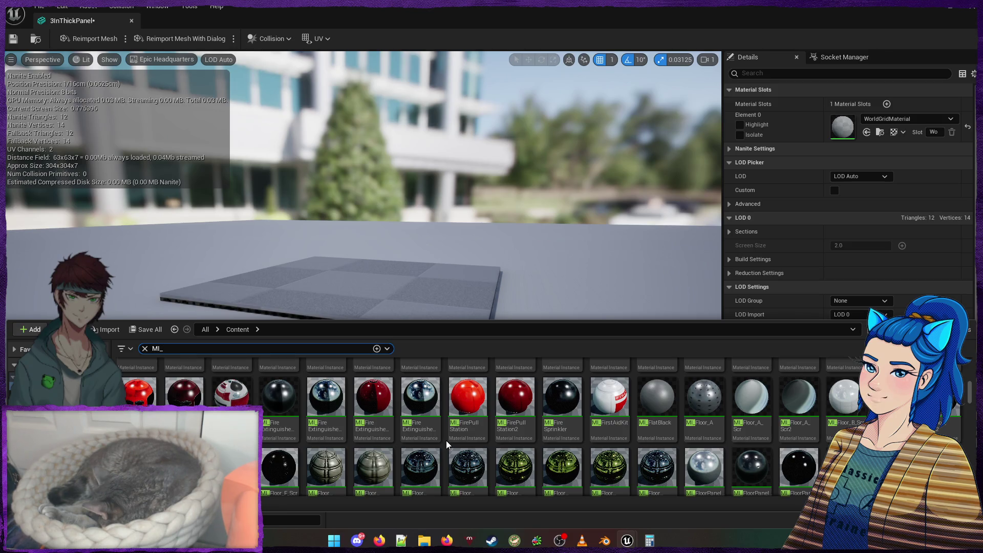
pyautogui.moveTo(448, 444)
pyautogui.scroll(-2, 447, 448)
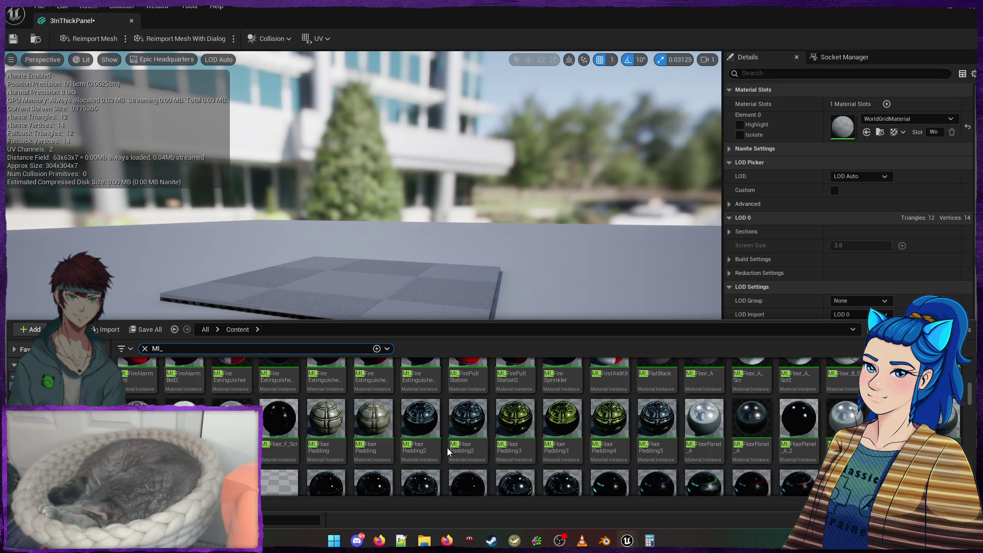
pyautogui.moveTo(230, 425)
pyautogui.mouseDown()
pyautogui.moveTo(832, 151)
pyautogui.moveTo(850, 122)
pyautogui.mouseUp()
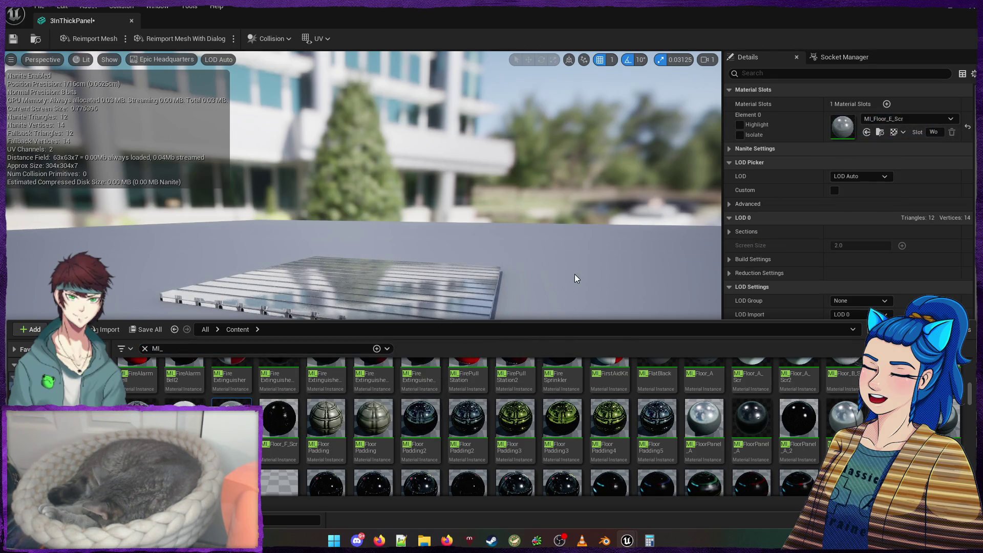
# Apply MI_Floor_F_Scr to the 3InThickPanel's Element 0 and orbit to inspect it
pyautogui.click(445, 249)
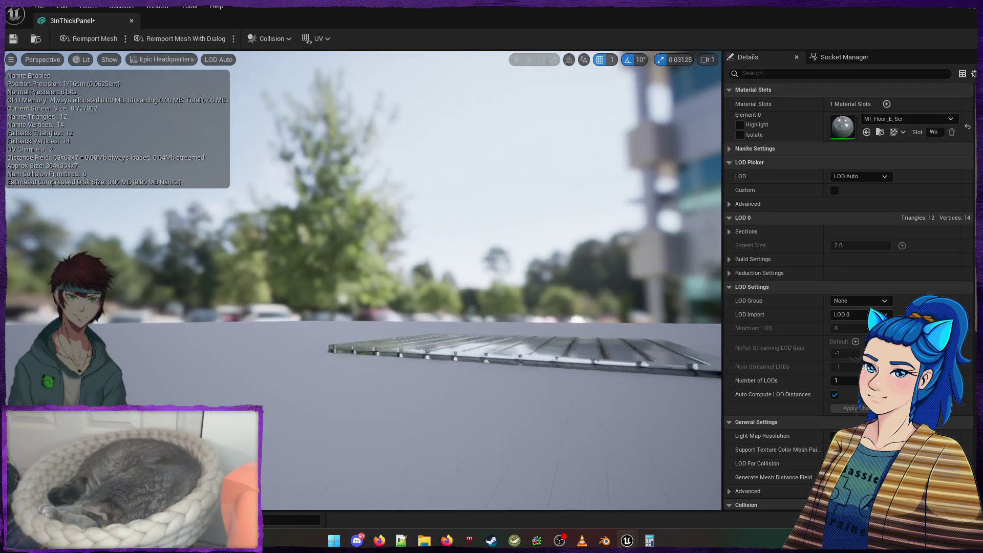
pyautogui.moveTo(233, 362)
pyautogui.mouseDown()
pyautogui.moveTo(246, 409)
pyautogui.moveTo(233, 362)
pyautogui.mouseUp()
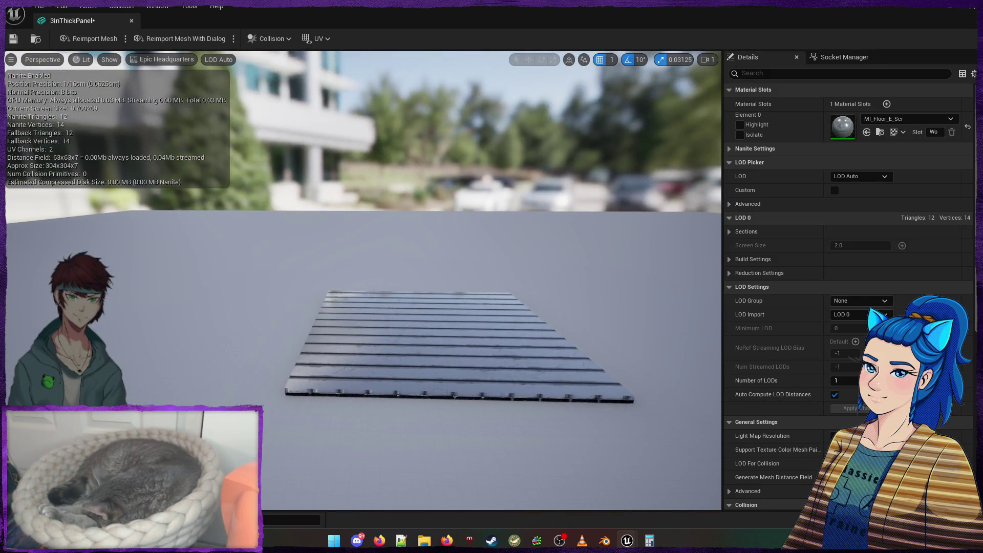
pyautogui.hotkey('ctrl', 'space')
pyautogui.moveTo(279, 419)
pyautogui.mouseDown()
pyautogui.moveTo(491, 441)
pyautogui.moveTo(849, 130)
pyautogui.mouseUp()
pyautogui.moveTo(514, 258); pyautogui.dragTo(514, 259)
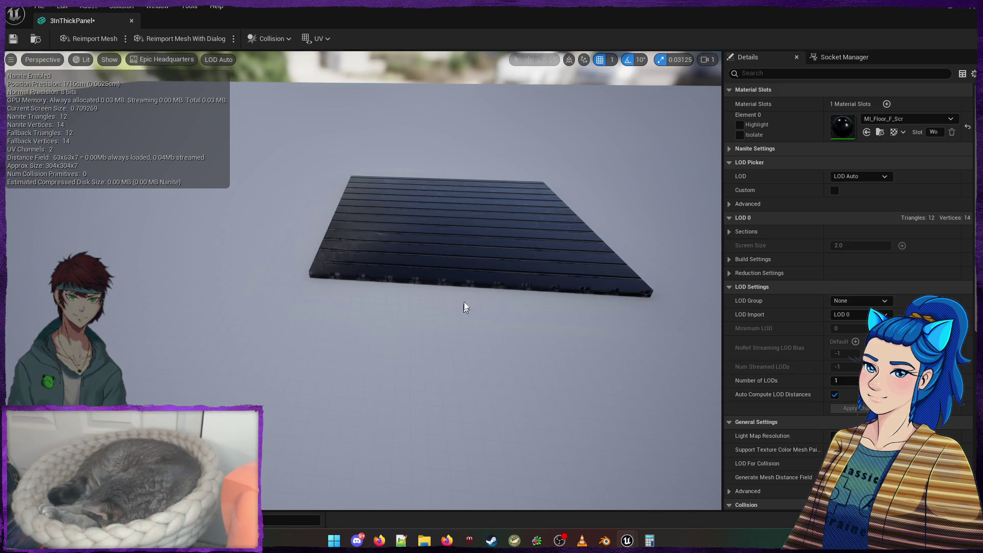
# Try MI_FloorPanel_A, then MI_FloorPanel_A_2 on the panel, orbiting close to compare
pyautogui.hotkey('ctrl', 'space')
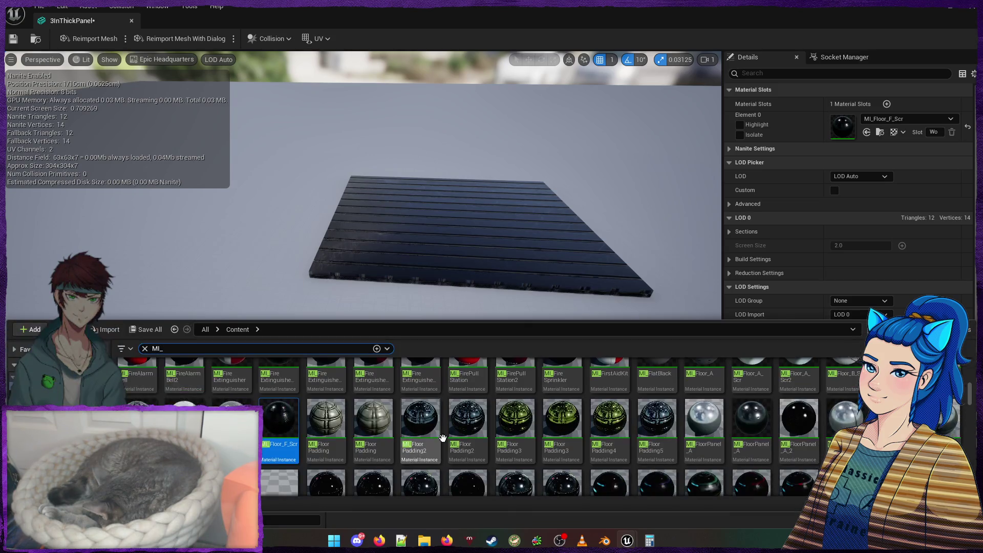
pyautogui.moveTo(751, 420)
pyautogui.mouseDown()
pyautogui.moveTo(445, 309)
pyautogui.moveTo(850, 123)
pyautogui.mouseUp()
pyautogui.moveTo(799, 420)
pyautogui.mouseDown()
pyautogui.moveTo(853, 297)
pyautogui.moveTo(871, 122)
pyautogui.moveTo(739, 117)
pyautogui.mouseUp()
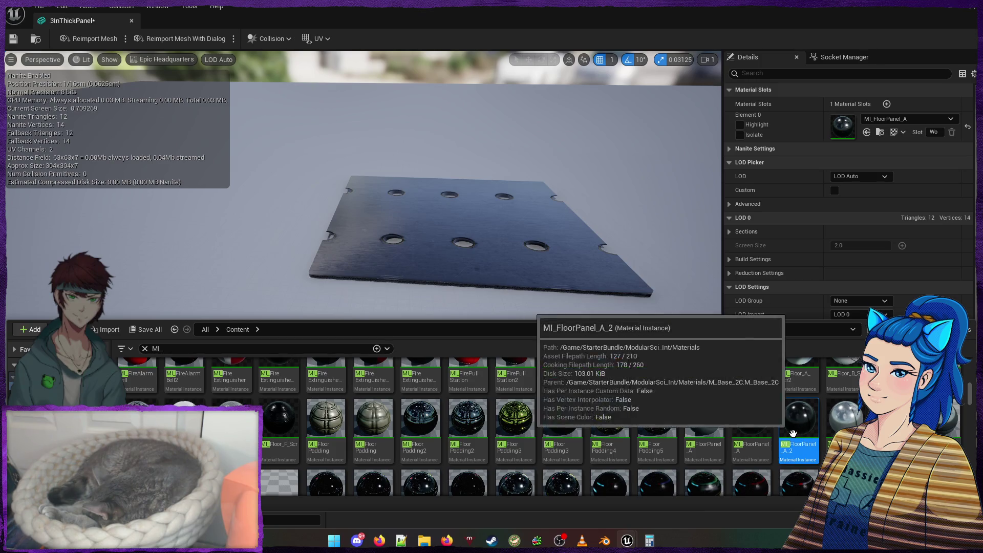
pyautogui.moveTo(799, 419); pyautogui.dragTo(870, 123)
pyautogui.moveTo(481, 260)
pyautogui.mouseDown()
pyautogui.moveTo(433, 267)
pyautogui.moveTo(432, 286)
pyautogui.moveTo(427, 263)
pyautogui.moveTo(428, 290)
pyautogui.moveTo(425, 248)
pyautogui.moveTo(389, 254)
pyautogui.mouseUp()
pyautogui.moveTo(363, 282)
pyautogui.mouseDown()
pyautogui.moveTo(353, 267)
pyautogui.moveTo(389, 246)
pyautogui.moveTo(374, 240)
pyautogui.moveTo(471, 197)
pyautogui.moveTo(446, 212)
pyautogui.mouseUp()
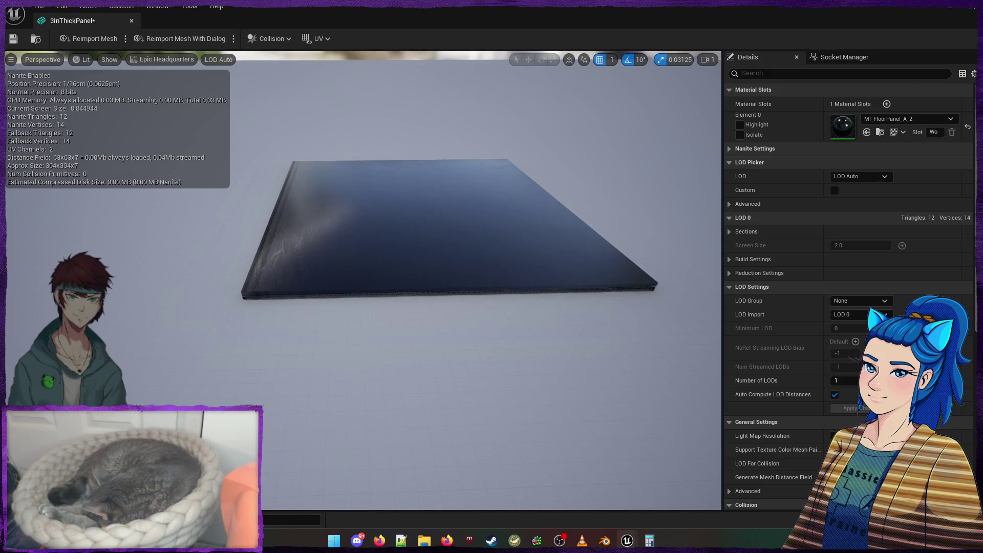
# Settle on MI_Coaster as the panel's material and inspect its surface from low angles
pyautogui.hotkey('ctrl', 'space')
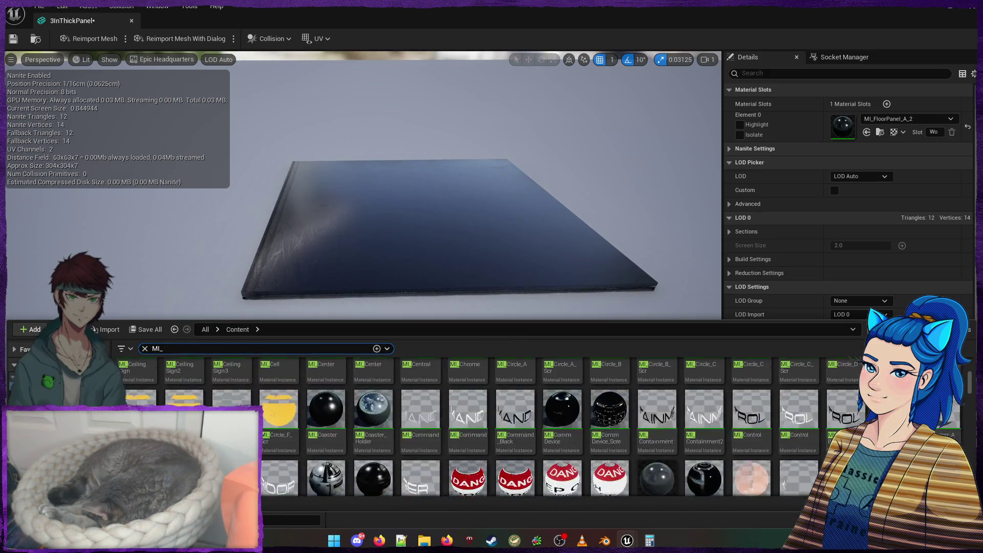
pyautogui.scroll(-2, 326, 414)
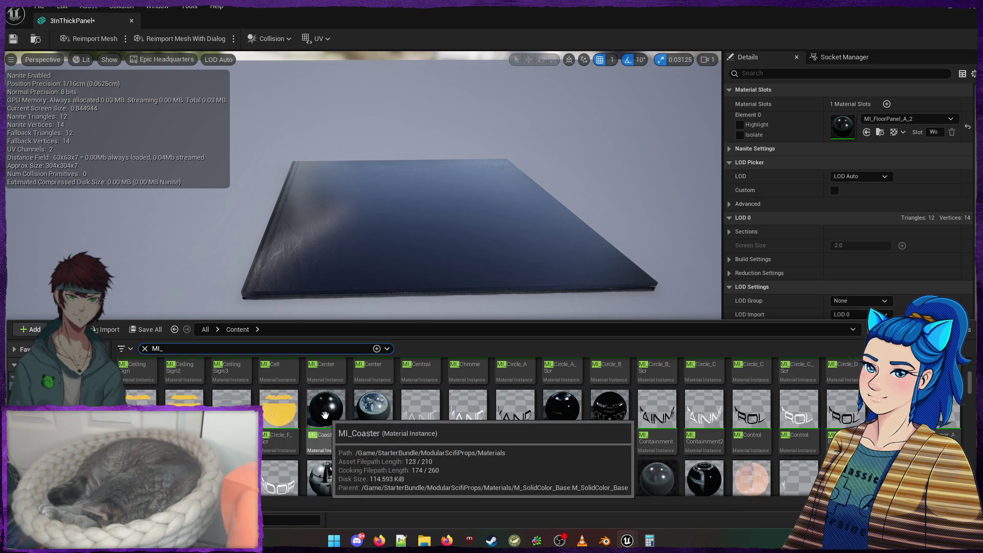
pyautogui.moveTo(326, 414)
pyautogui.mouseDown()
pyautogui.moveTo(806, 187)
pyautogui.moveTo(844, 127)
pyautogui.mouseUp()
pyautogui.moveTo(430, 244)
pyautogui.mouseDown()
pyautogui.moveTo(430, 266)
pyautogui.moveTo(430, 153)
pyautogui.moveTo(430, 297)
pyautogui.mouseUp()
pyautogui.moveTo(429, 245)
pyautogui.mouseDown()
pyautogui.moveTo(430, 205)
pyautogui.moveTo(451, 185)
pyautogui.moveTo(430, 225)
pyautogui.moveTo(430, 204)
pyautogui.moveTo(430, 286)
pyautogui.moveTo(430, 184)
pyautogui.mouseUp()
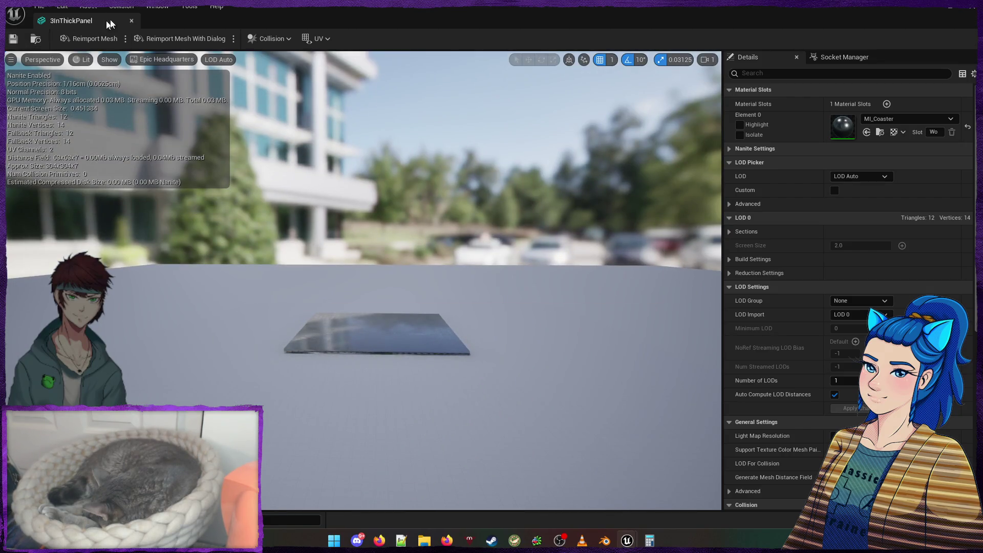
pyautogui.click(131, 20)
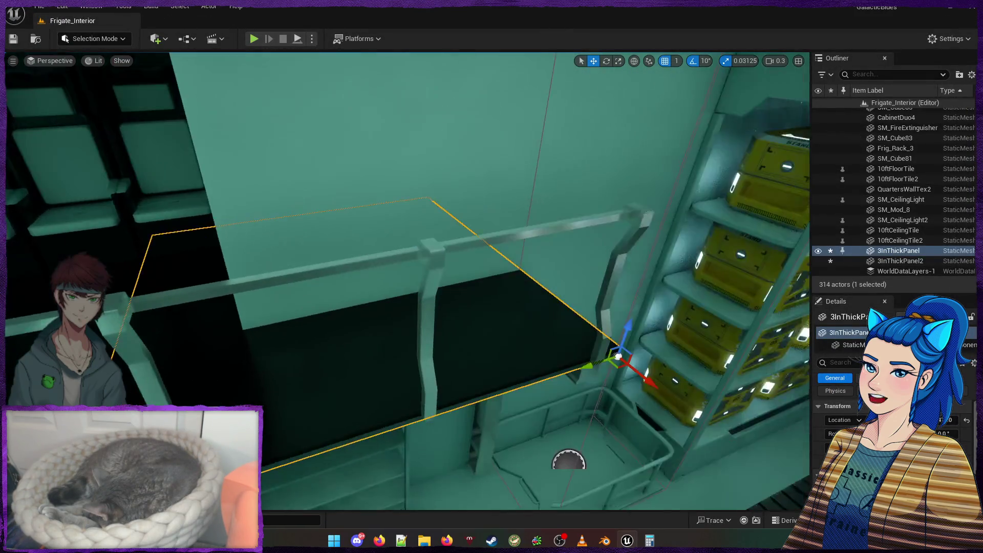
# Fly around the Frigate_Interior level past the crates and shelving, then right-click 3InThickPanel2
pyautogui.moveTo(408, 281); pyautogui.dragTo(408, 53)
pyautogui.scroll(1, 408, 230)
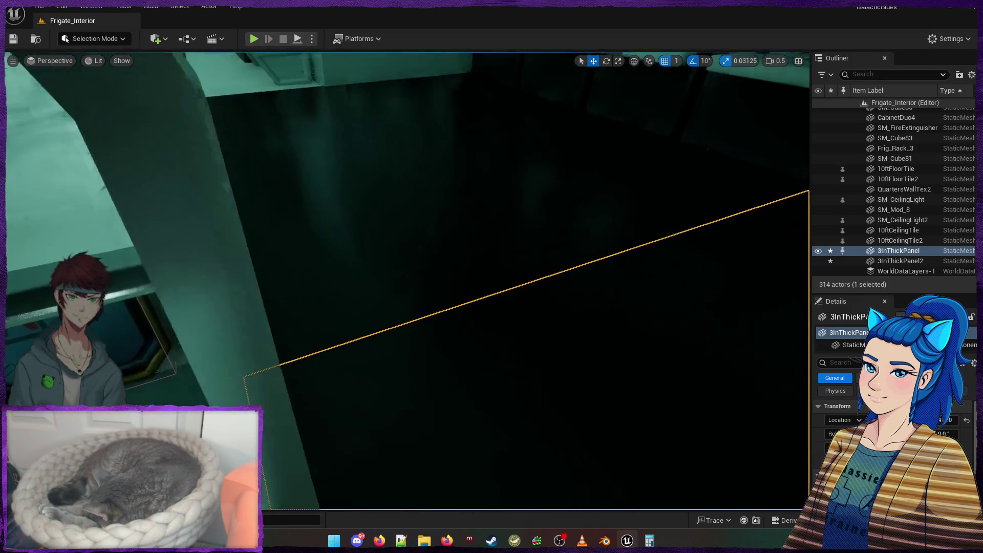
pyautogui.press('Escape')
pyautogui.moveTo(475, 286)
pyautogui.mouseDown()
pyautogui.moveTo(475, 275)
pyautogui.moveTo(502, 271)
pyautogui.mouseUp()
pyautogui.moveTo(417, 294)
pyautogui.mouseDown()
pyautogui.moveTo(412, 254)
pyautogui.moveTo(479, 293)
pyautogui.mouseUp()
pyautogui.rightClick(411, 265)
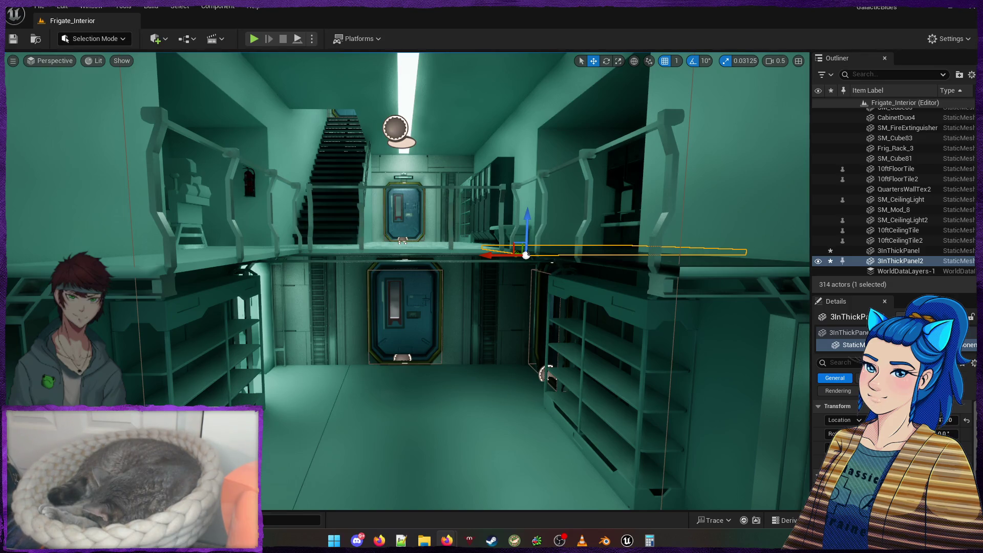
pyautogui.hotkey('alt', 'Tab')
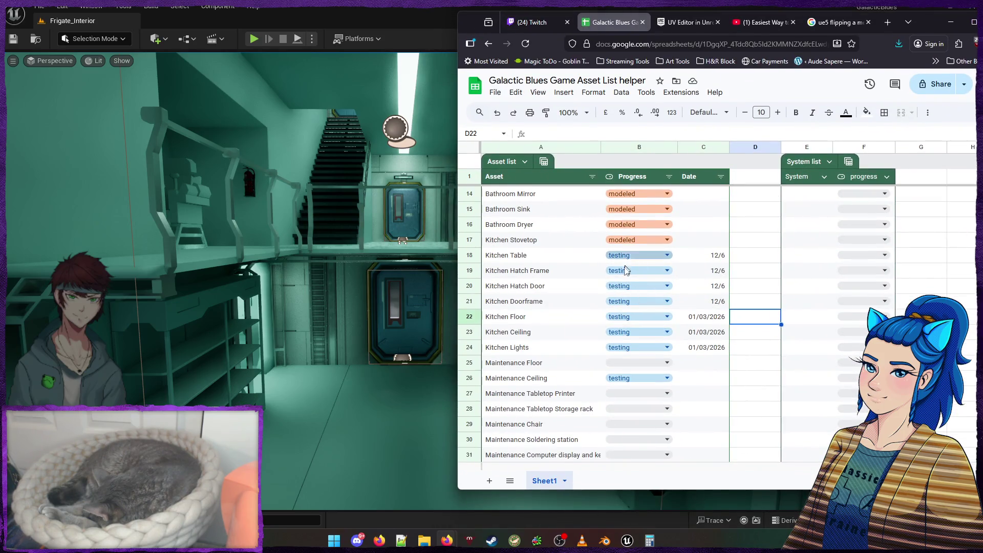
pyautogui.moveTo(757, 255); pyautogui.dragTo(768, 332)
pyautogui.click(756, 274)
pyautogui.scroll(4, 757, 277)
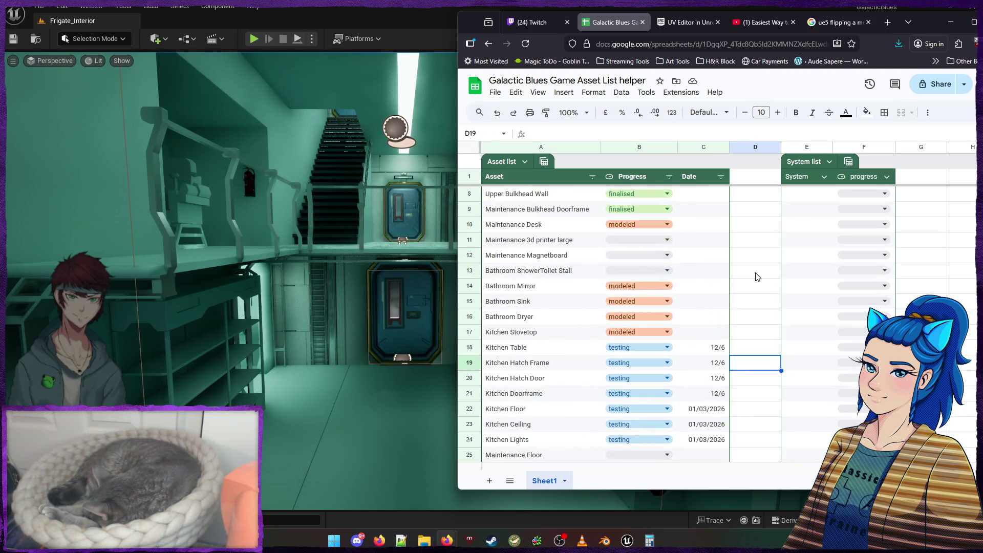
pyautogui.scroll(-3, 756, 277)
pyautogui.scroll(-6, 757, 277)
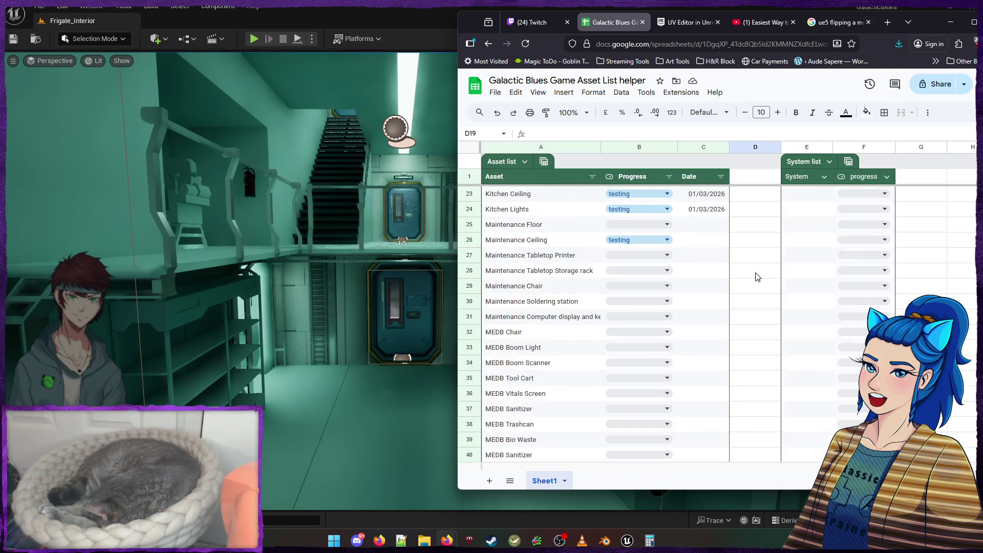
pyautogui.click(665, 285)
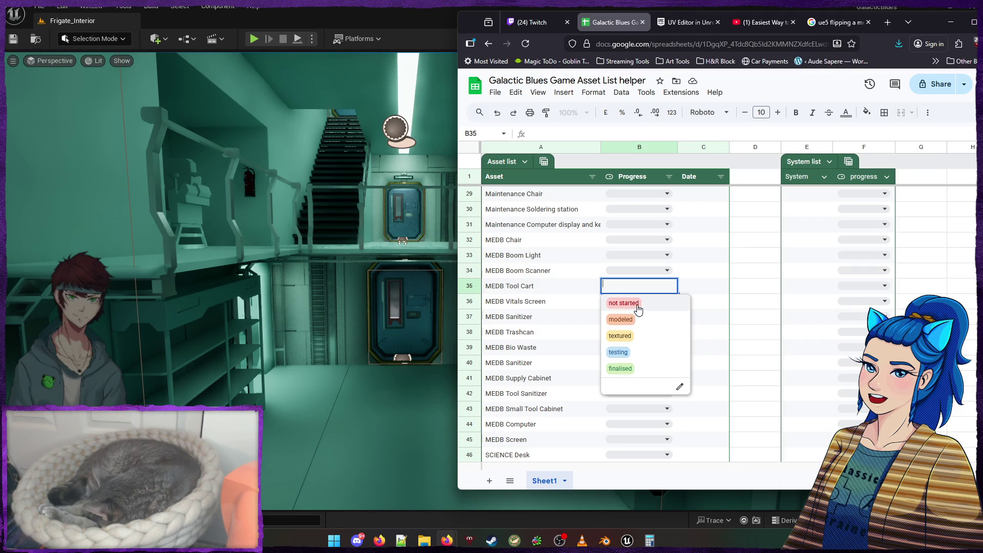
pyautogui.click(762, 256)
pyautogui.scroll(9, 753, 266)
pyautogui.scroll(-2, 743, 279)
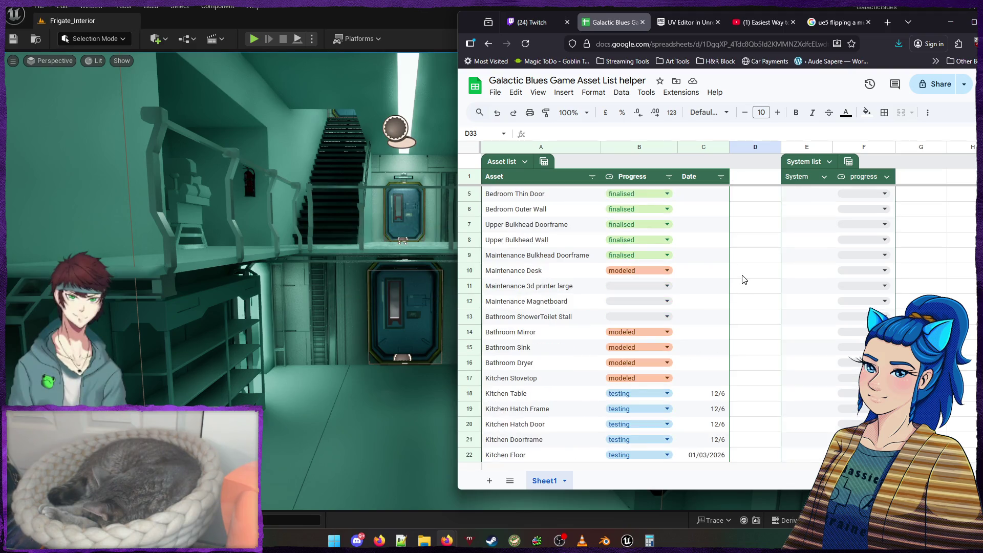
pyautogui.scroll(-9, 770, 283)
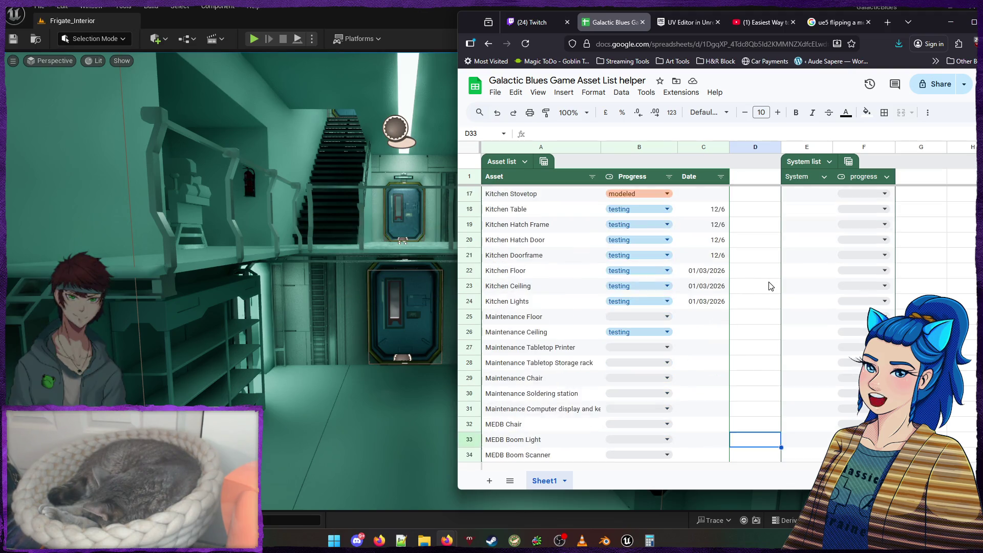
pyautogui.scroll(-8, 769, 285)
pyautogui.scroll(17, 769, 285)
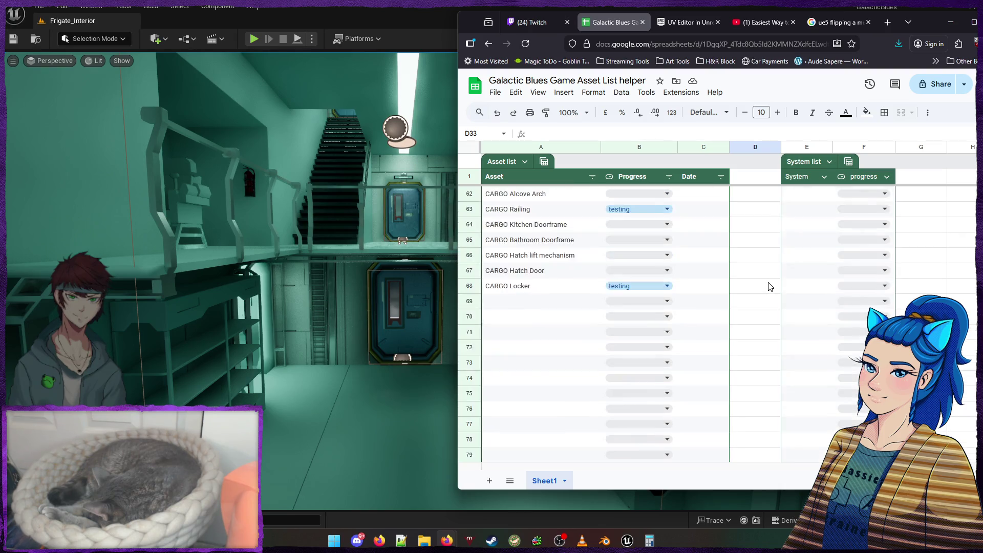
pyautogui.scroll(2, 770, 286)
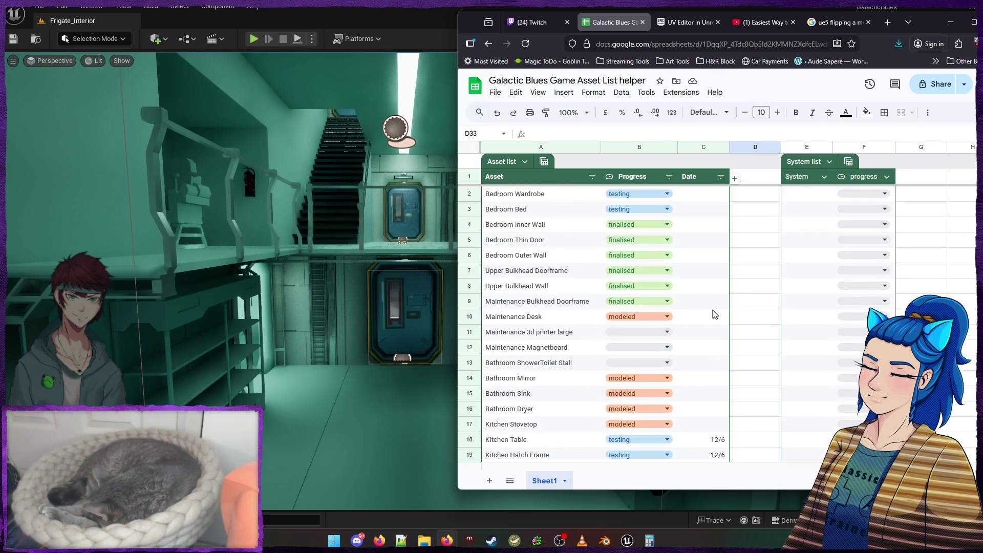
pyautogui.scroll(-1, 759, 321)
pyautogui.click(640, 290)
# Set Maintenance 3d printer large and Magnetboard to 'not started' and ShowerToilet Stall to 'modeled'
pyautogui.click(633, 303)
pyautogui.click(634, 300)
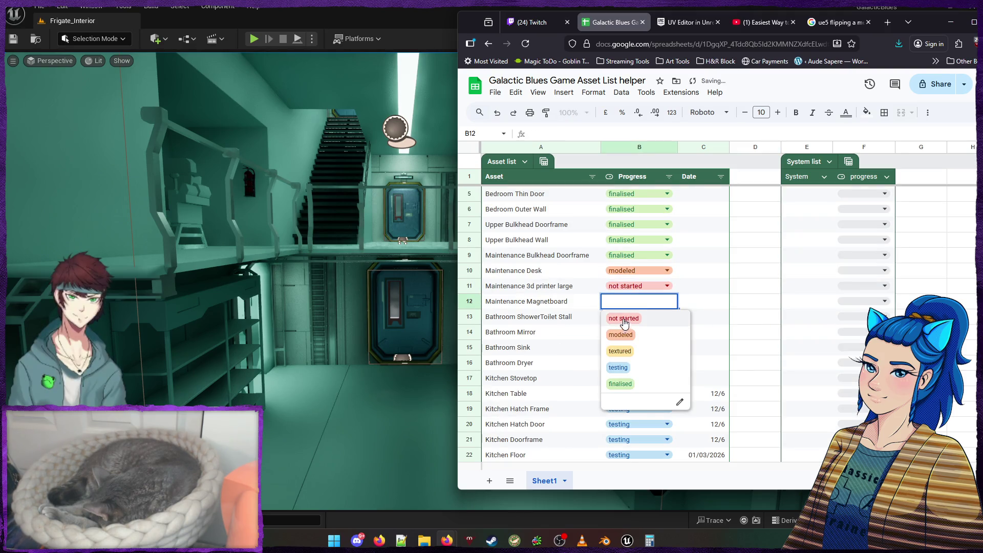
pyautogui.click(625, 318)
pyautogui.click(622, 319)
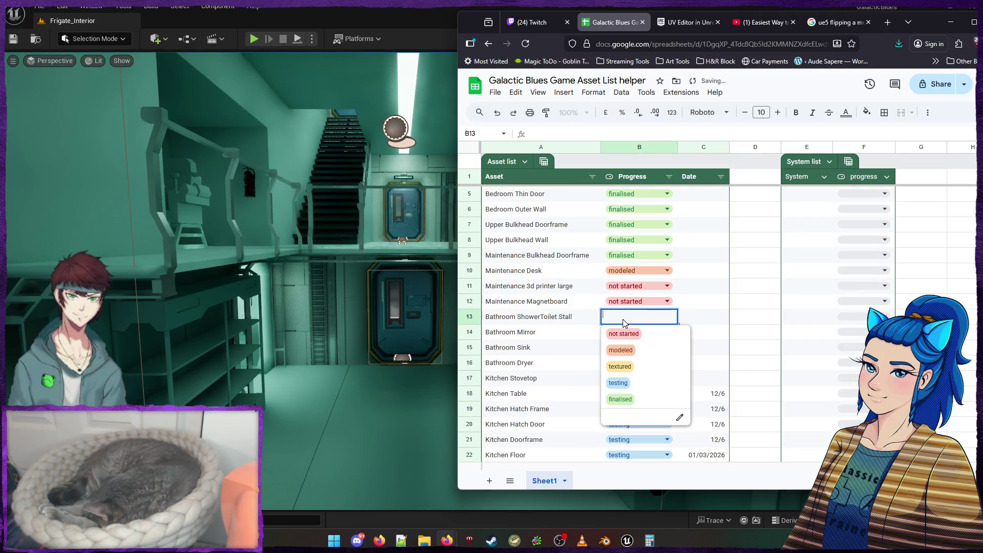
pyautogui.click(619, 350)
pyautogui.scroll(-1, 691, 338)
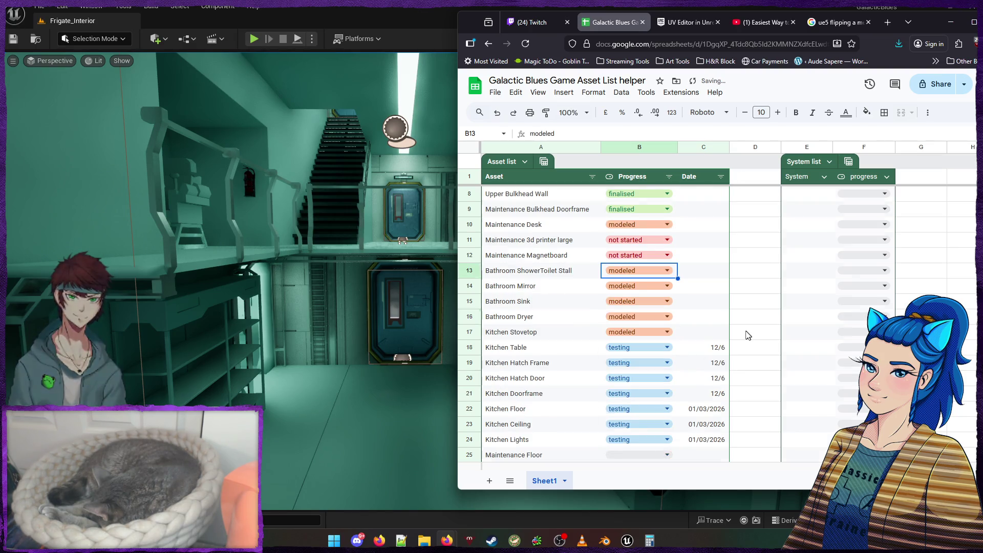
pyautogui.click(632, 272)
pyautogui.click(661, 288)
# Leave Maintenance Floor's Progress status blank without choosing an option
pyautogui.scroll(-1, 717, 295)
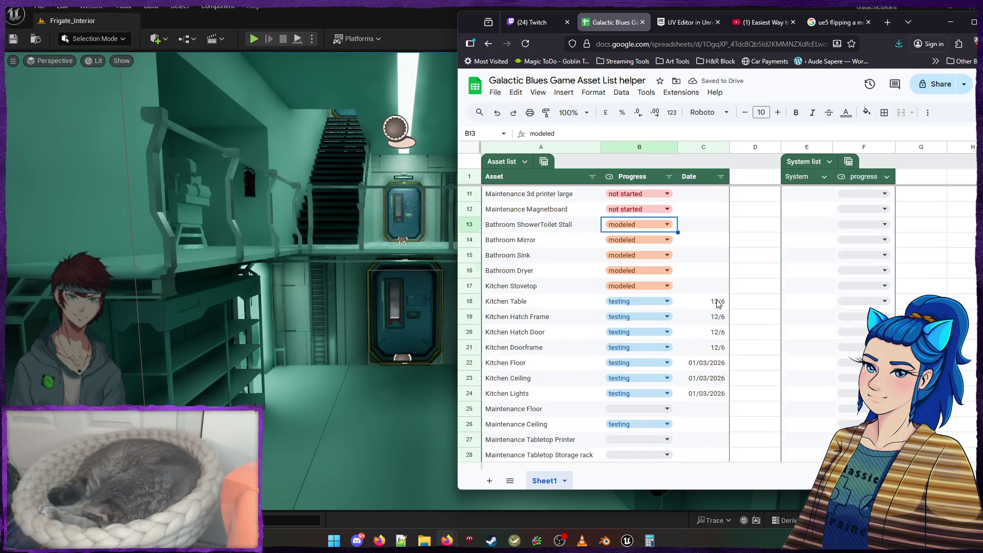
pyautogui.scroll(-2, 586, 294)
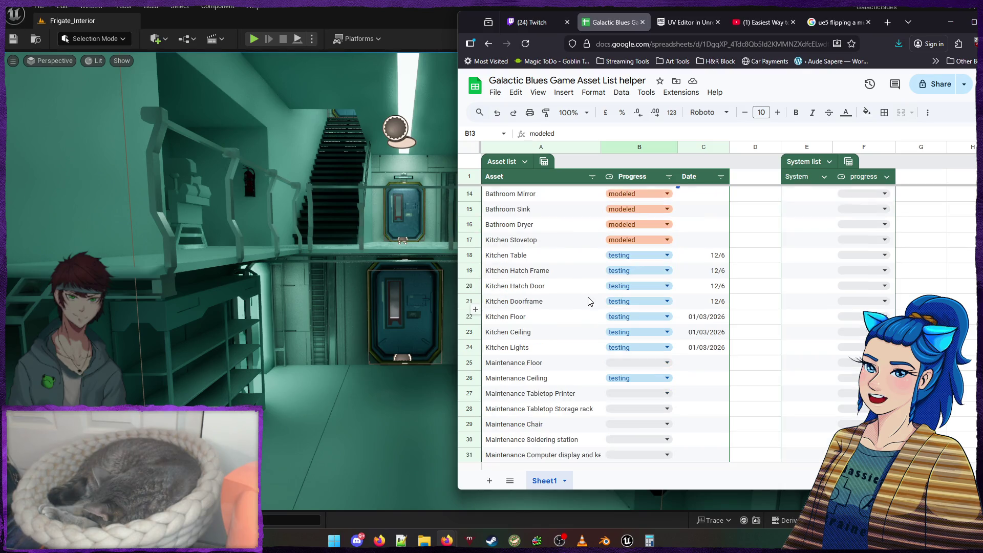
pyautogui.click(626, 317)
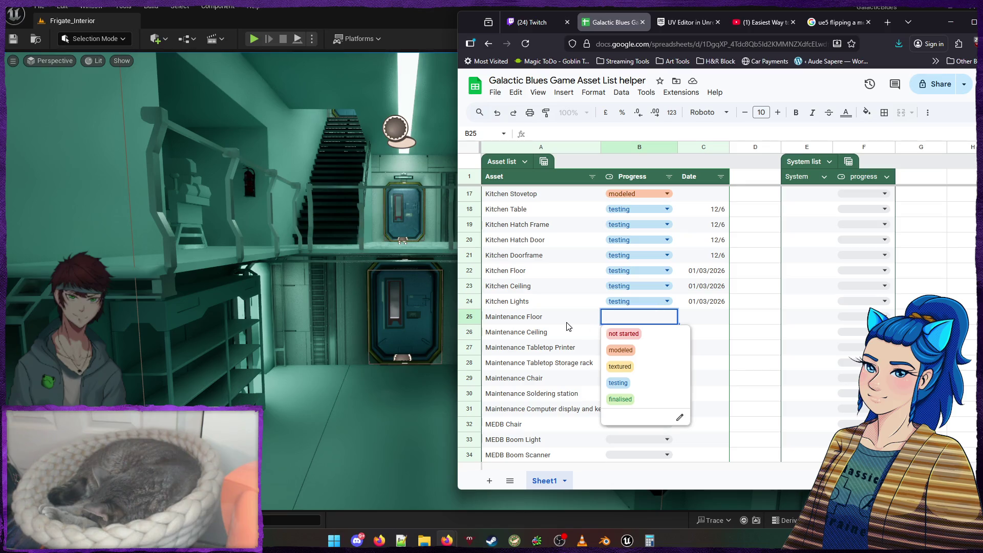
pyautogui.click(589, 319)
# Scroll through the rest of the asset list, then minimize Firefox to reveal the Unreal level
pyautogui.scroll(-1, 666, 335)
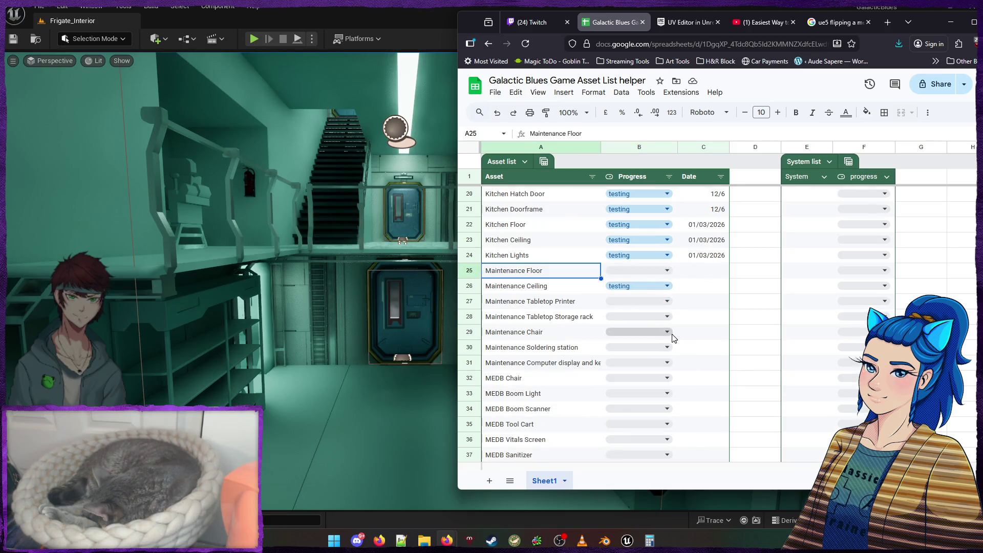
pyautogui.scroll(-6, 672, 338)
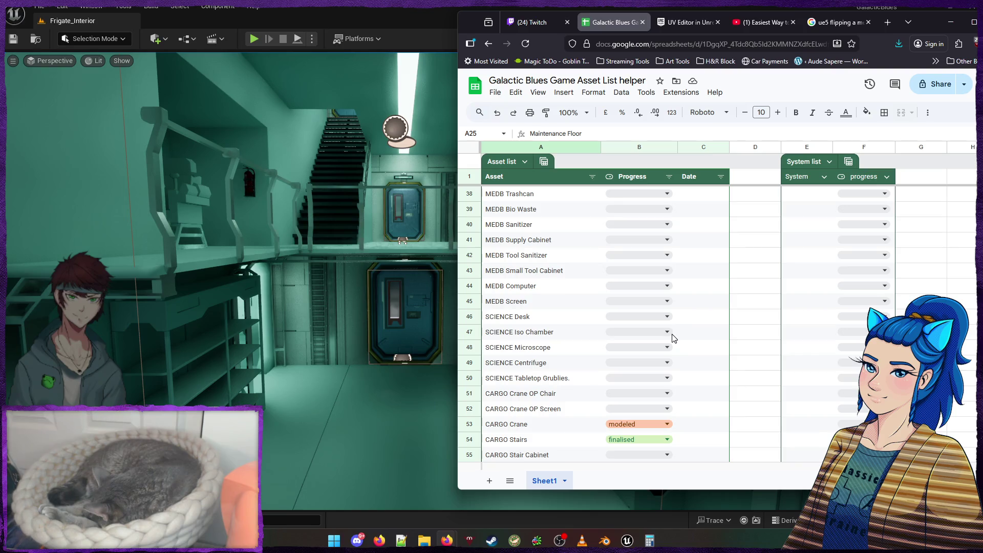
pyautogui.scroll(-2, 668, 337)
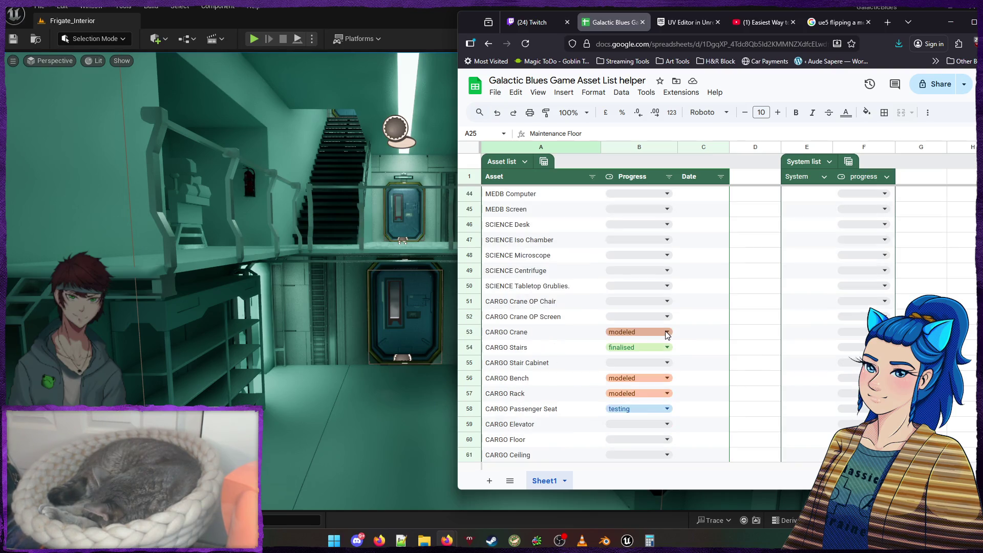
pyautogui.scroll(-1, 666, 334)
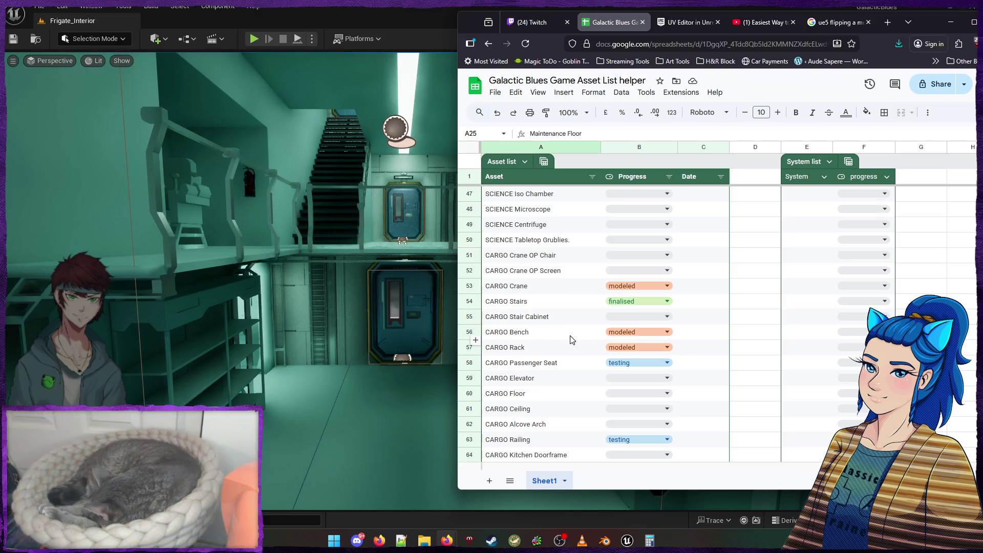
pyautogui.scroll(-1, 579, 336)
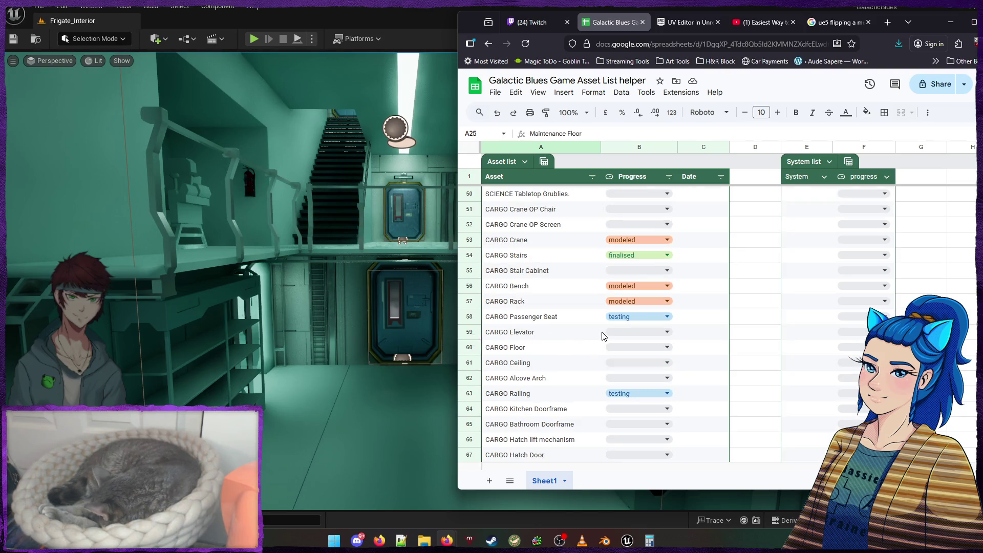
pyautogui.scroll(-1, 600, 337)
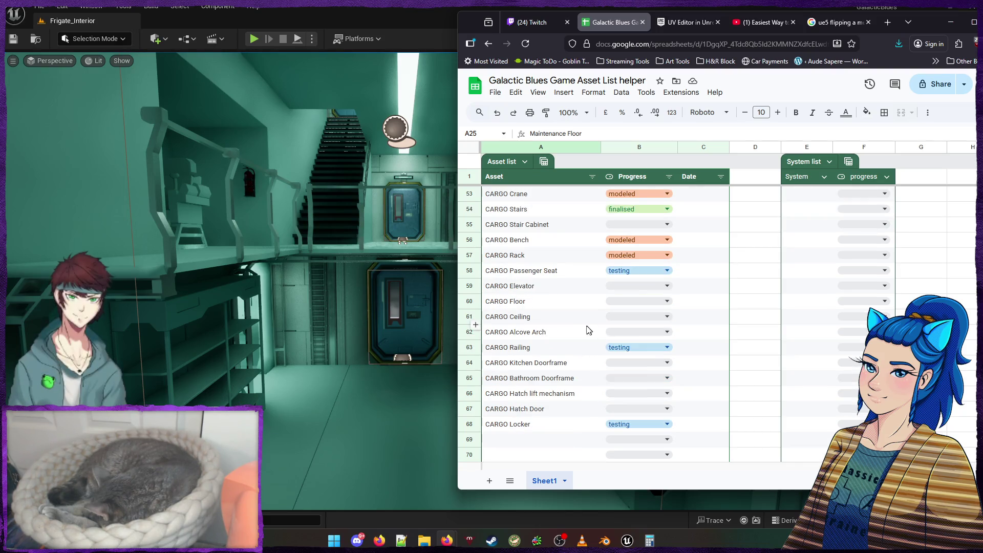
pyautogui.scroll(-1, 568, 342)
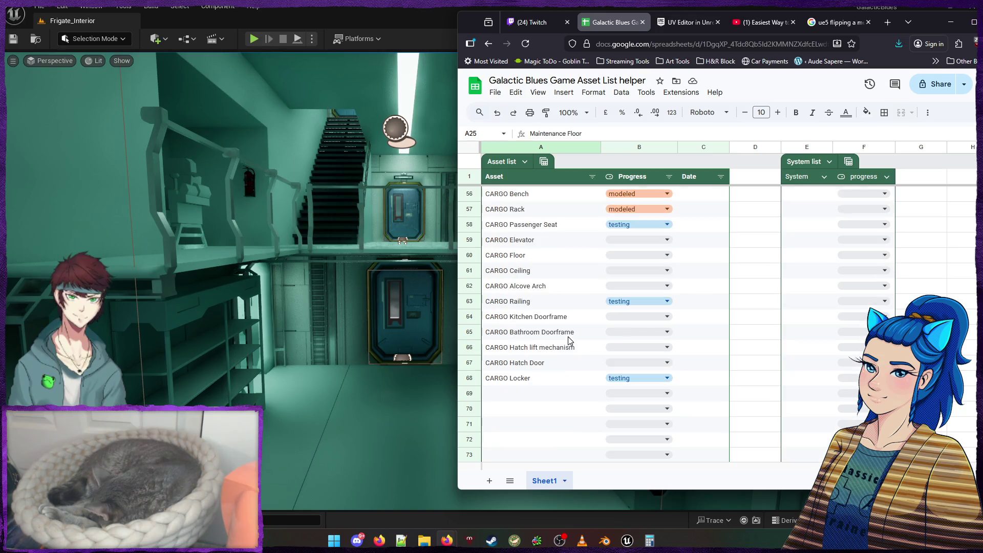
pyautogui.scroll(18, 707, 369)
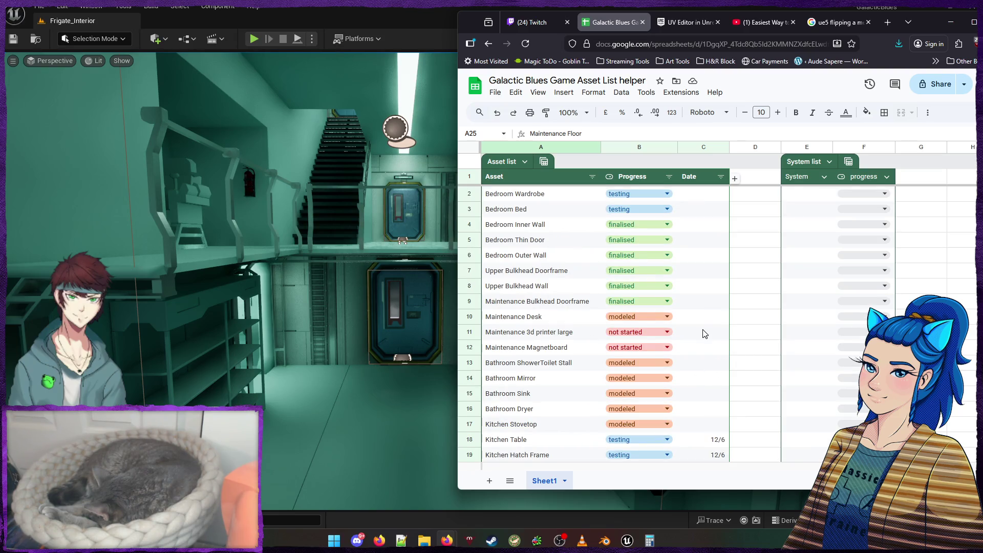
pyautogui.scroll(-5, 602, 291)
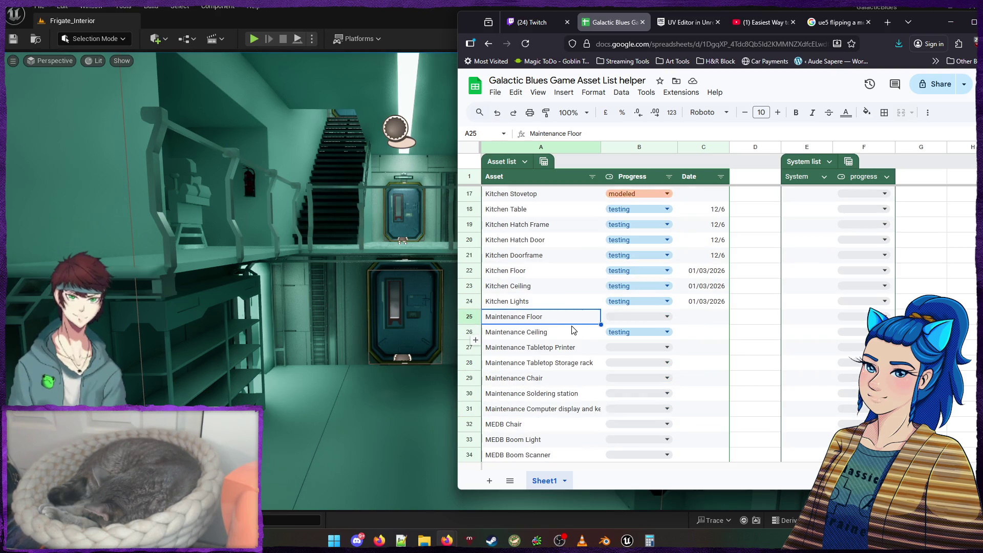
pyautogui.scroll(-1, 573, 331)
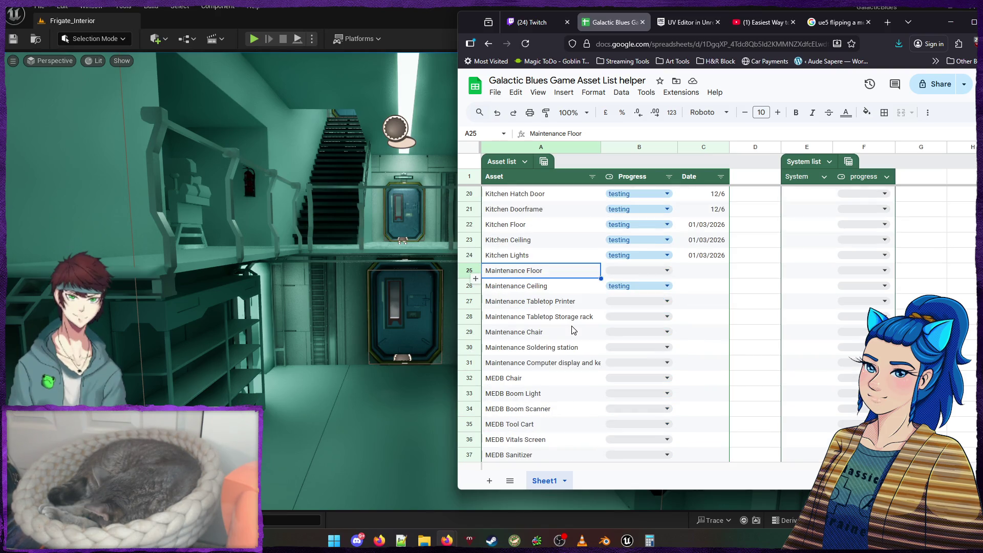
pyautogui.scroll(-10, 566, 335)
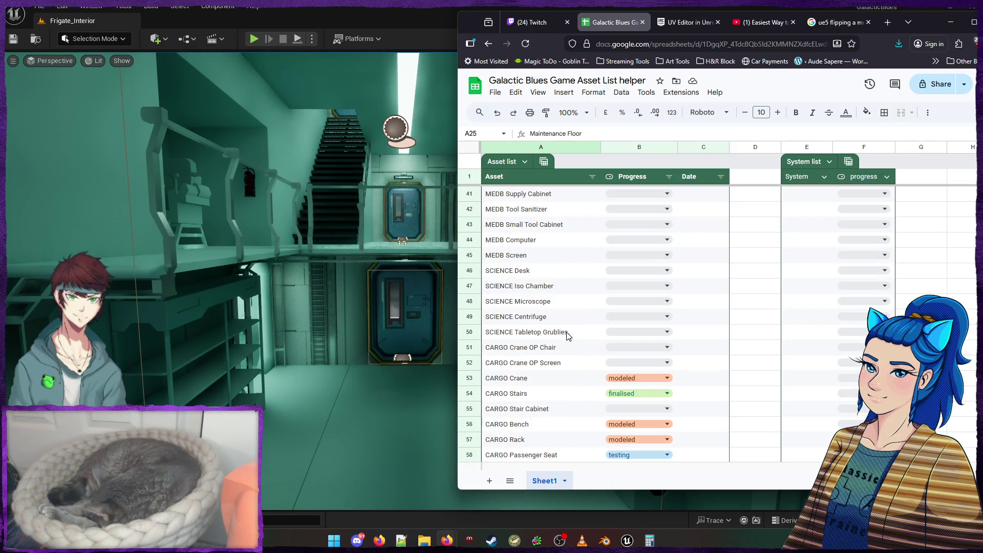
pyautogui.scroll(-5, 567, 335)
pyautogui.scroll(20, 566, 336)
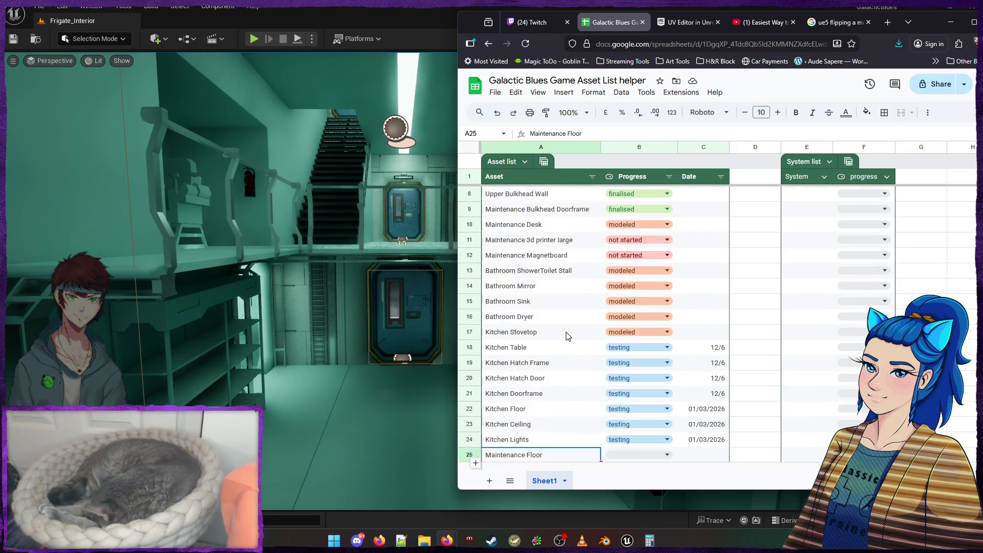
pyautogui.click(951, 22)
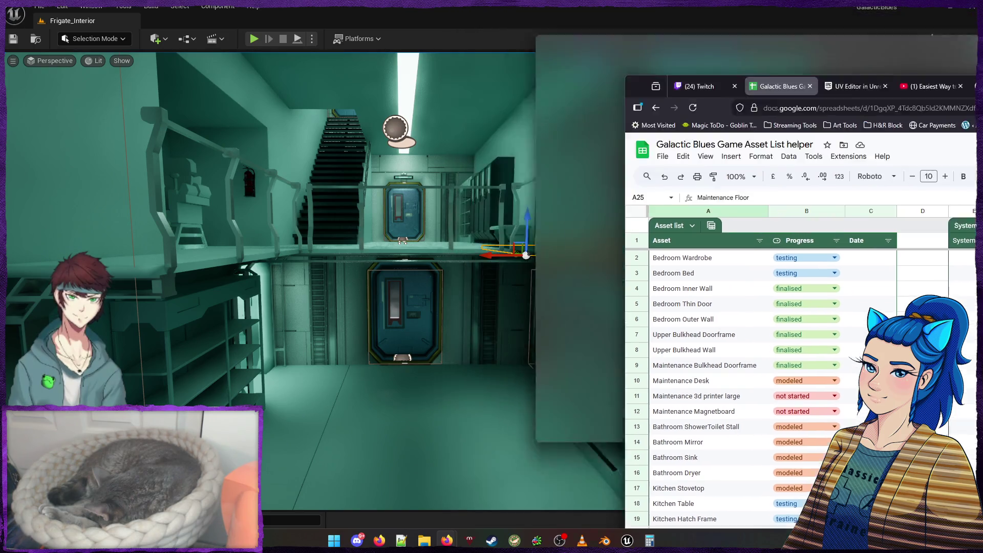
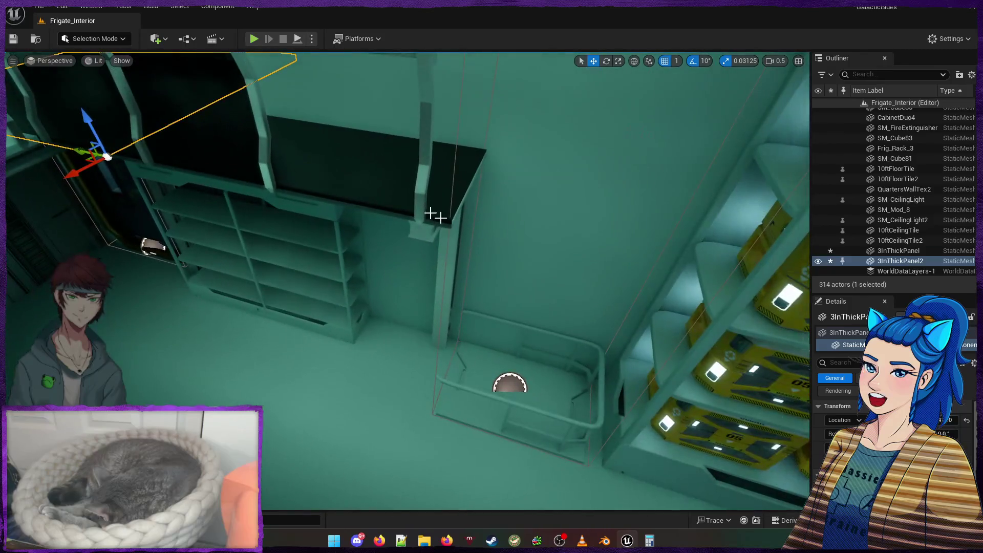
# Group 3InThickPanel with 3InThickPanel2 and drag a duplicate of the group over the left floor
pyautogui.click(352, 154)
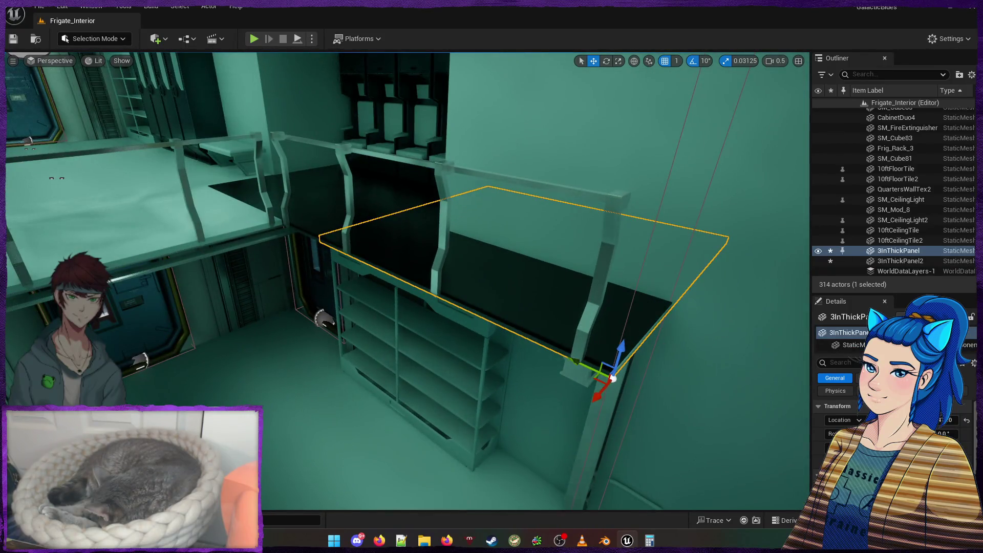
pyautogui.keyDown('ctrl'); pyautogui.click(494, 274); pyautogui.keyUp('ctrl')
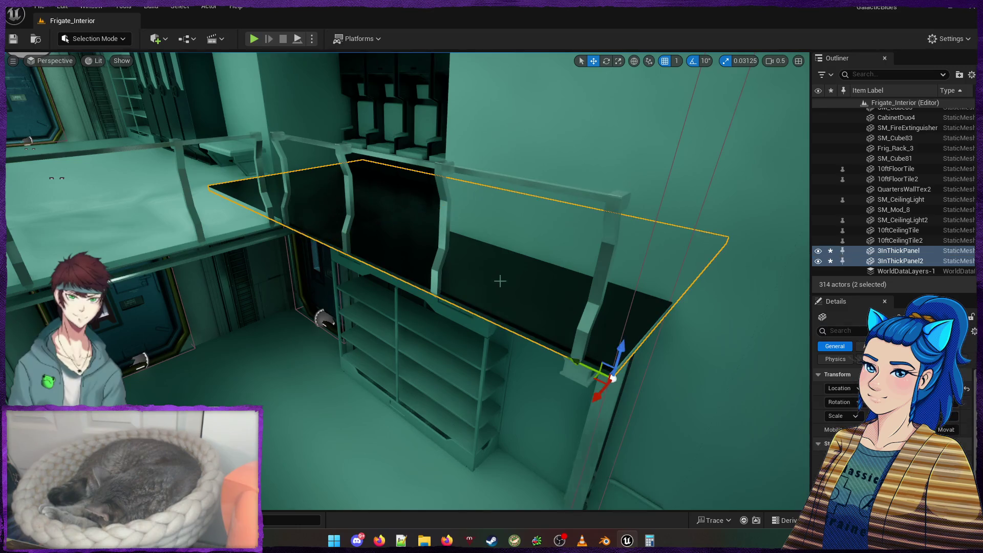
pyautogui.hotkey('ctrl', 'g')
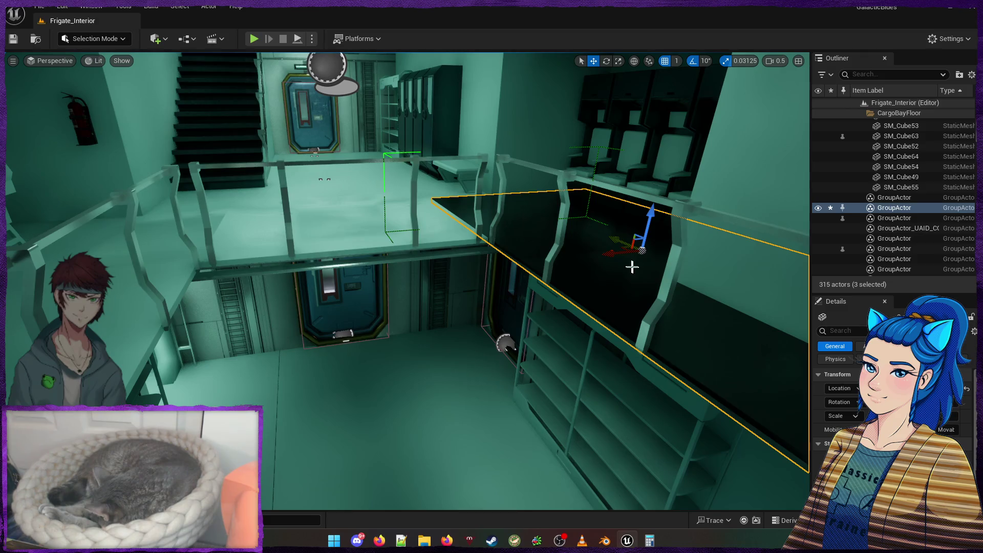
pyautogui.hotkey('ctrl', 'd')
pyautogui.moveTo(612, 253)
pyautogui.mouseDown()
pyautogui.moveTo(158, 301)
pyautogui.moveTo(318, 327)
pyautogui.mouseUp()
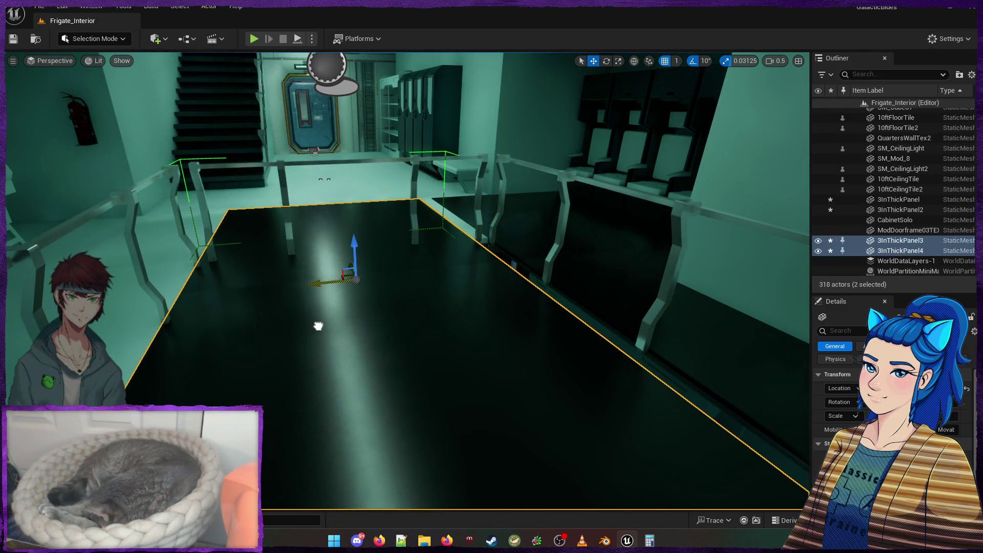
# Mirror the copied panel pair along X
pyautogui.rightClick(322, 319)
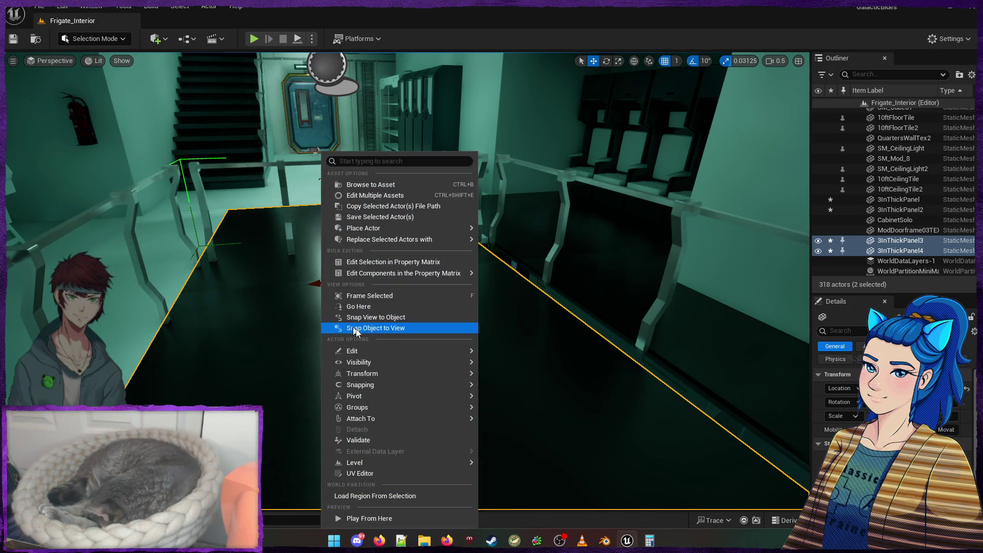
pyautogui.moveTo(420, 388)
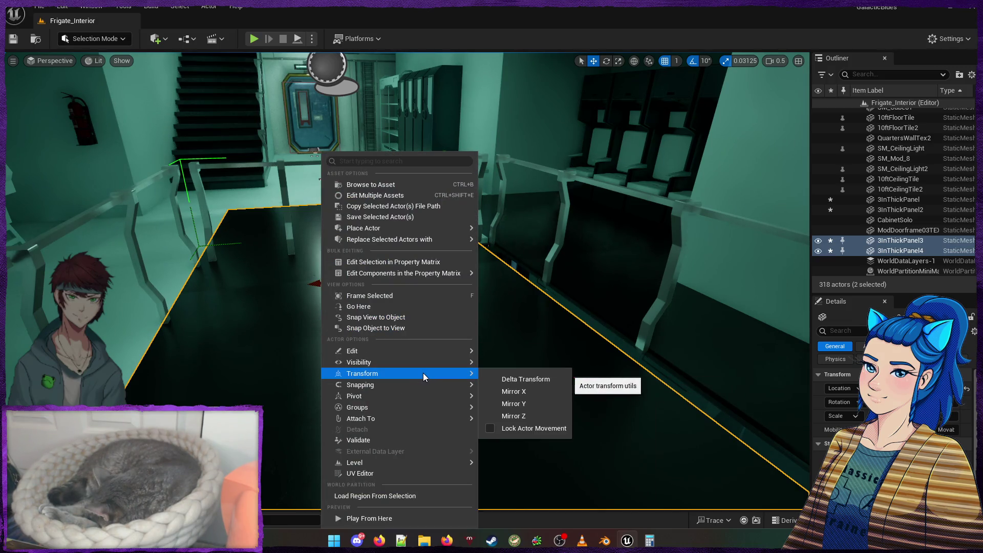
pyautogui.click(525, 392)
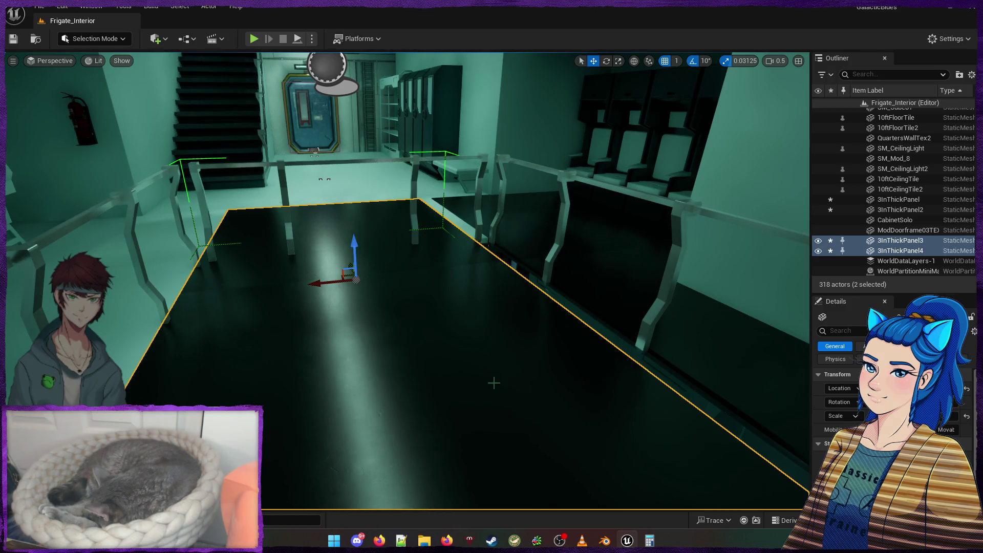
pyautogui.scroll(-5, 493, 383)
pyautogui.scroll(3, 489, 383)
# Slide the mirrored panels left along Y and nudge them along X to line up with the floor
pyautogui.moveTo(321, 286)
pyautogui.mouseDown()
pyautogui.moveTo(149, 290)
pyautogui.moveTo(140, 334)
pyautogui.moveTo(15, 310)
pyautogui.mouseUp()
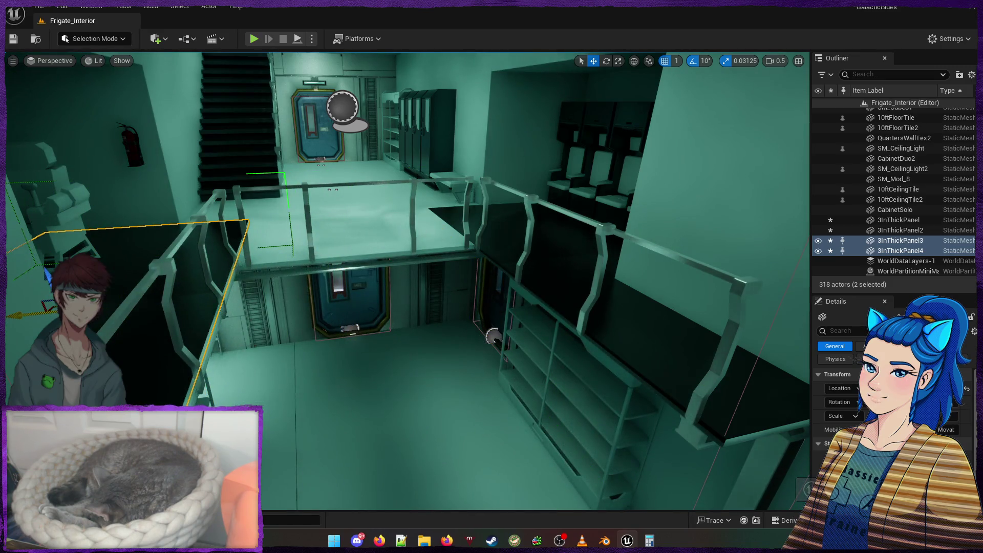
pyautogui.press('f')
pyautogui.moveTo(410, 281)
pyautogui.mouseDown()
pyautogui.moveTo(368, 261)
pyautogui.moveTo(358, 231)
pyautogui.mouseUp()
pyautogui.moveTo(199, 338)
pyautogui.mouseDown()
pyautogui.moveTo(199, 358)
pyautogui.moveTo(199, 349)
pyautogui.mouseUp()
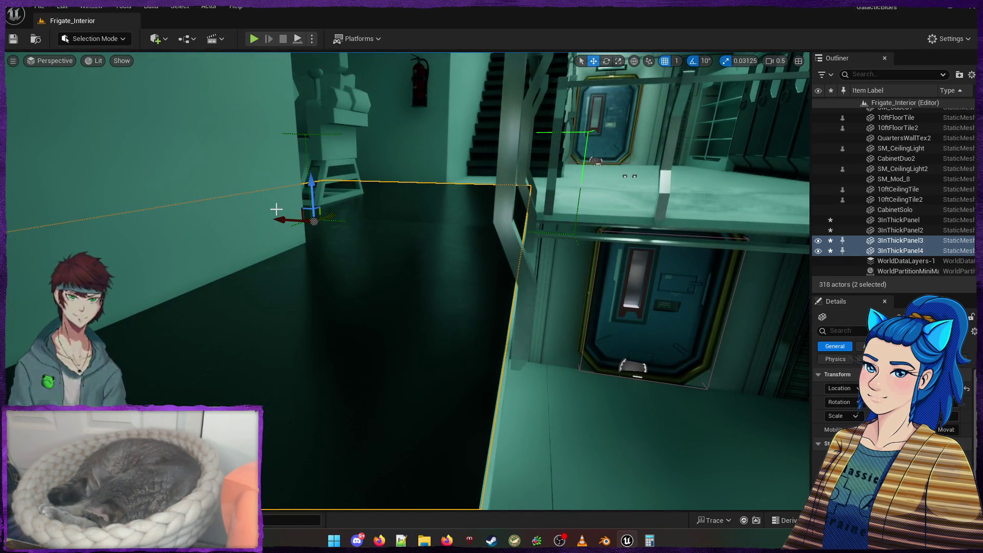
pyautogui.moveTo(281, 215); pyautogui.dragTo(282, 219)
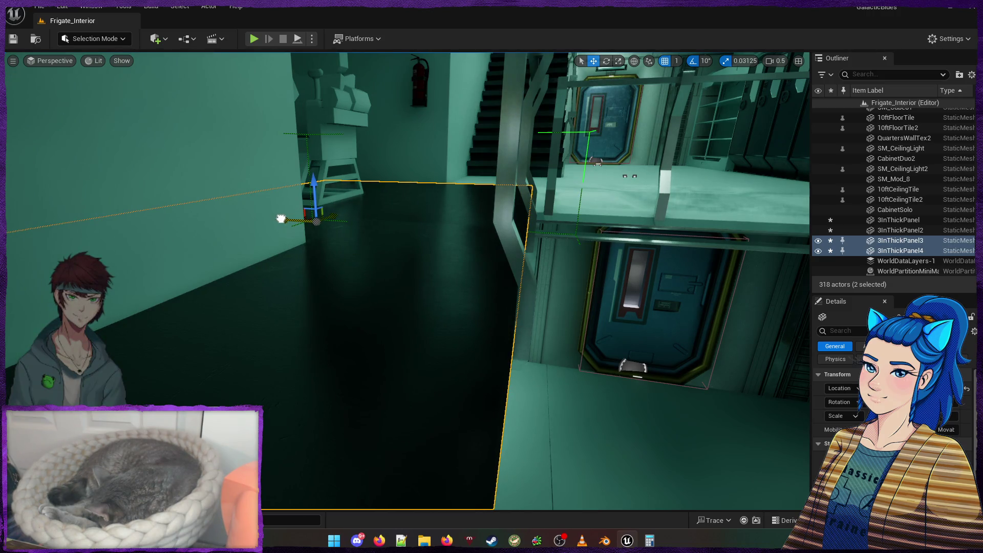
pyautogui.moveTo(383, 288)
pyautogui.mouseDown()
pyautogui.moveTo(365, 328)
pyautogui.moveTo(335, 325)
pyautogui.moveTo(384, 88)
pyautogui.moveTo(579, 487)
pyautogui.moveTo(520, 266)
pyautogui.moveTo(272, 281)
pyautogui.moveTo(307, 294)
pyautogui.mouseUp()
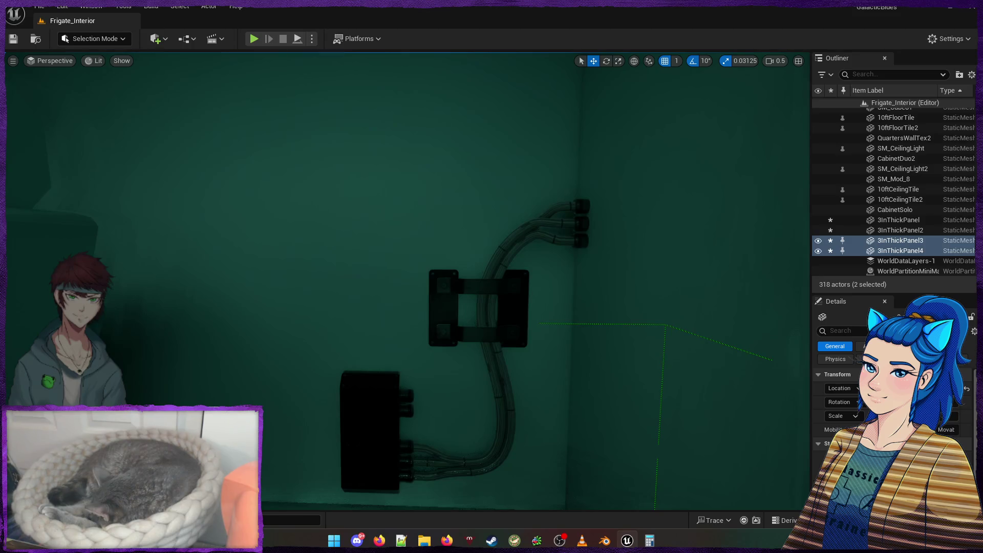
# Select the SM_Cube80 wall piece and bring up the 3InThickPanel mesh beside the MI_c material instances
pyautogui.scroll(5, 391, 292)
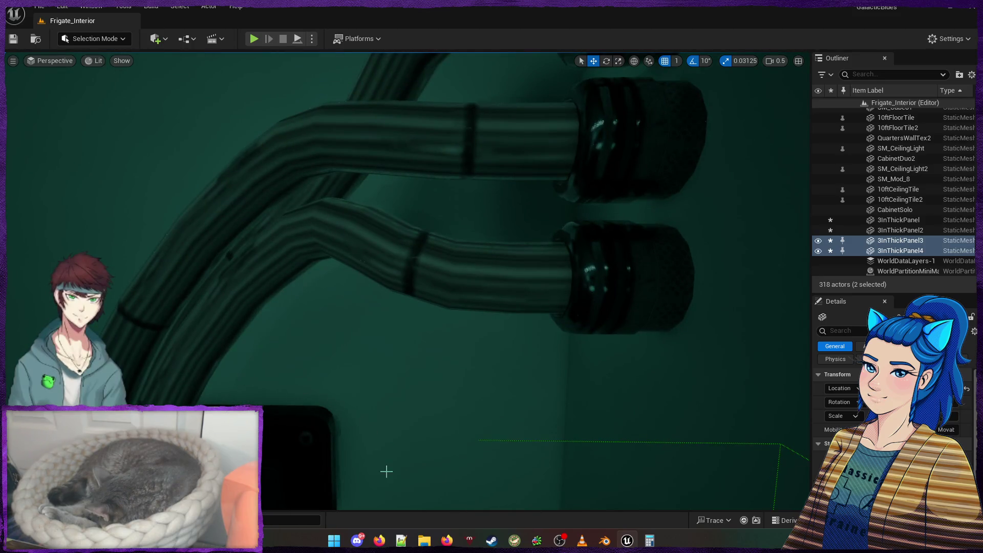
pyautogui.rightClick(390, 391)
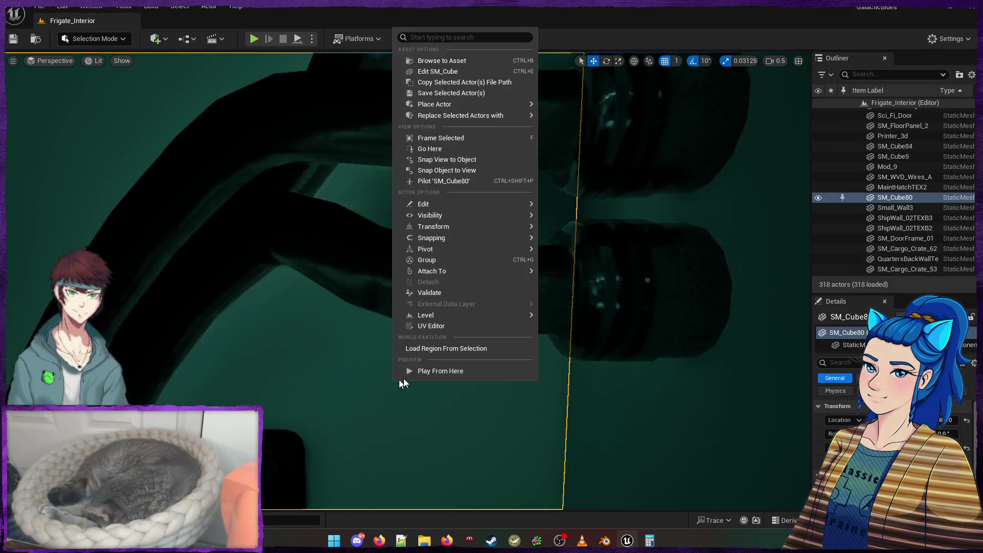
pyautogui.scroll(5, 288, 391)
pyautogui.scroll(-5, 407, 282)
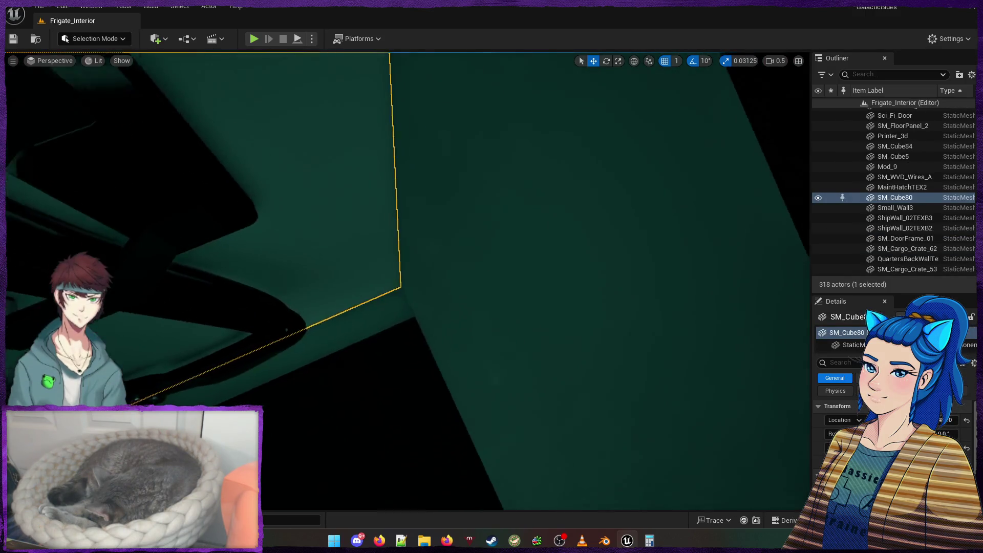
pyautogui.scroll(-5, 346, 390)
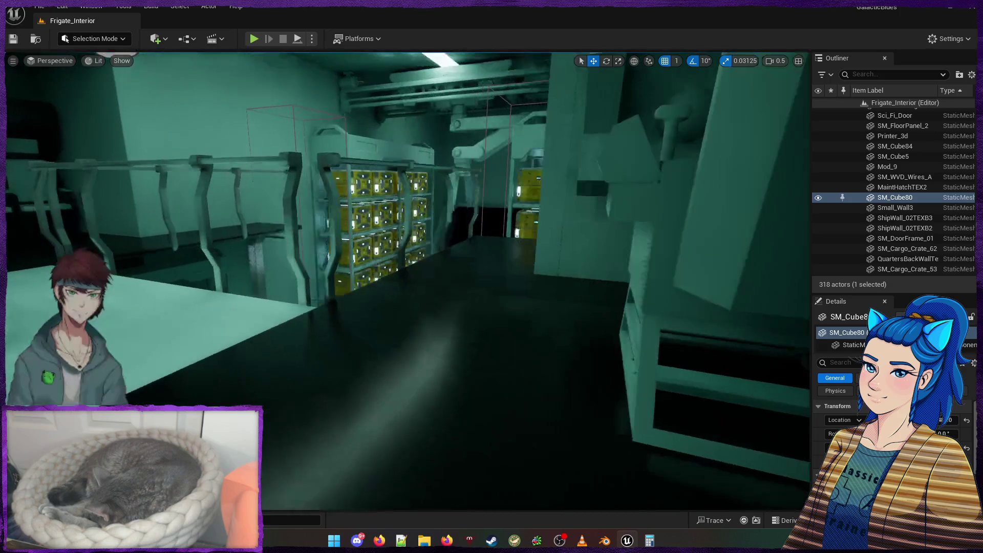
pyautogui.scroll(3, 346, 390)
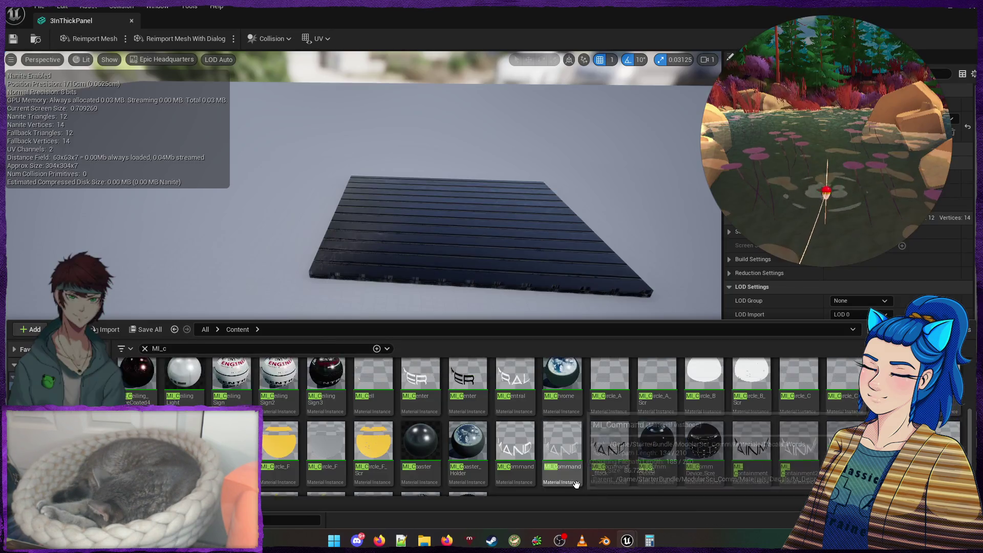
# Apply the MI_Coaster material to the 3InThickPanel mesh, save it, and close the mesh editor
pyautogui.moveTo(420, 445); pyautogui.dragTo(447, 257)
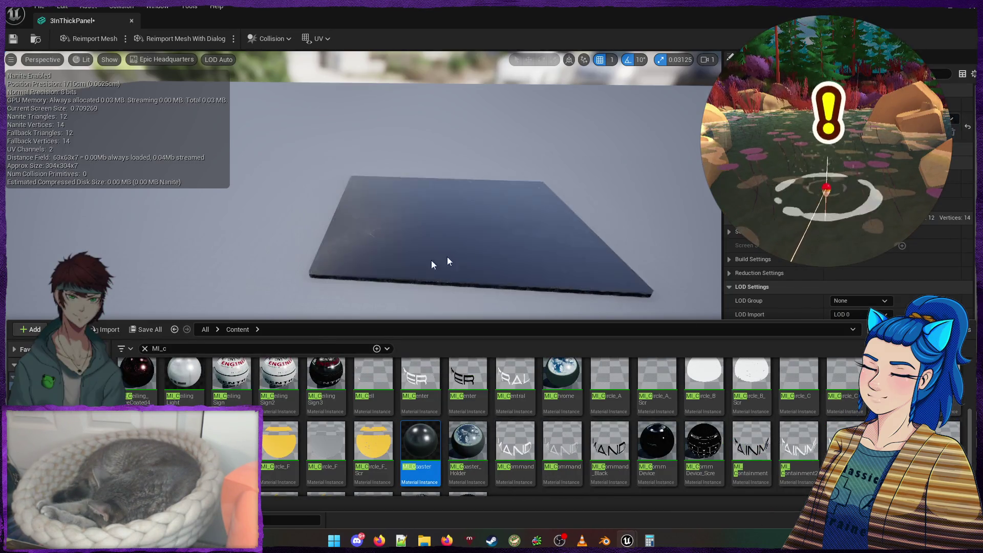
pyautogui.hotkey('ctrl', 's')
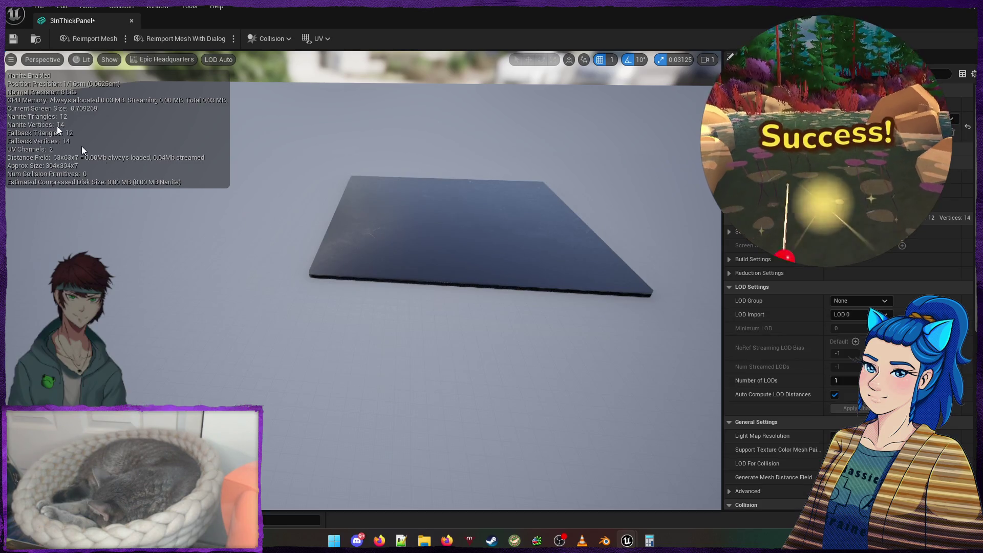
pyautogui.click(131, 23)
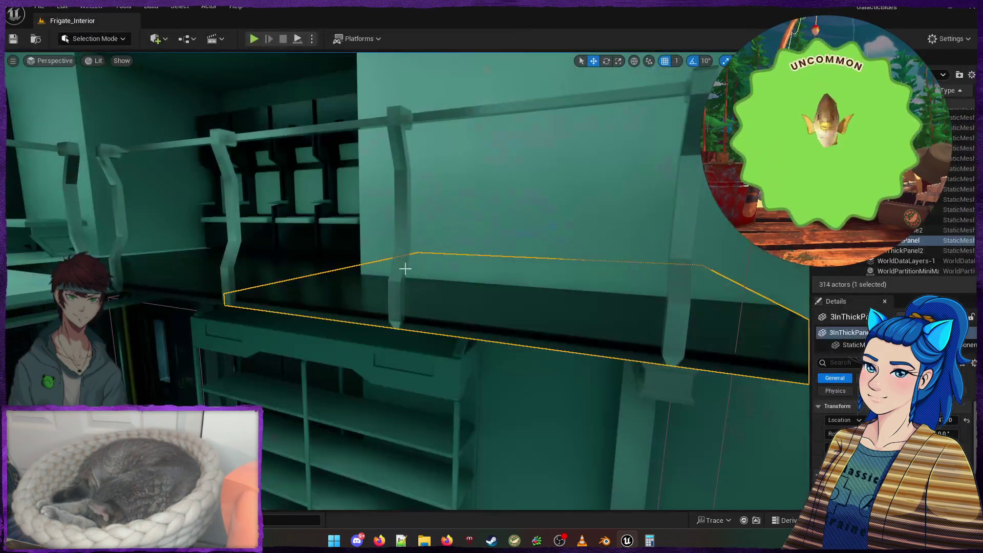
# Fly up to look down on the panel and switch to the scale gizmo
pyautogui.moveTo(200, 275)
pyautogui.mouseDown()
pyautogui.moveTo(292, 309)
pyautogui.moveTo(358, 302)
pyautogui.moveTo(474, 321)
pyautogui.moveTo(516, 381)
pyautogui.moveTo(484, 352)
pyautogui.mouseUp()
pyautogui.press('e')
pyautogui.press('r')
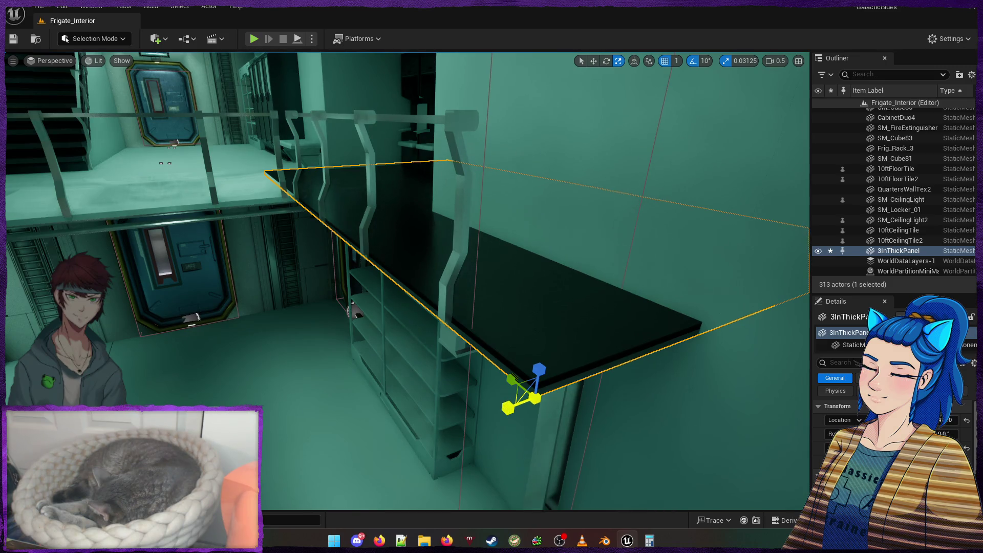
# Hide the Lighting folder in the Outliner so all level lights are turned off
pyautogui.press('w')
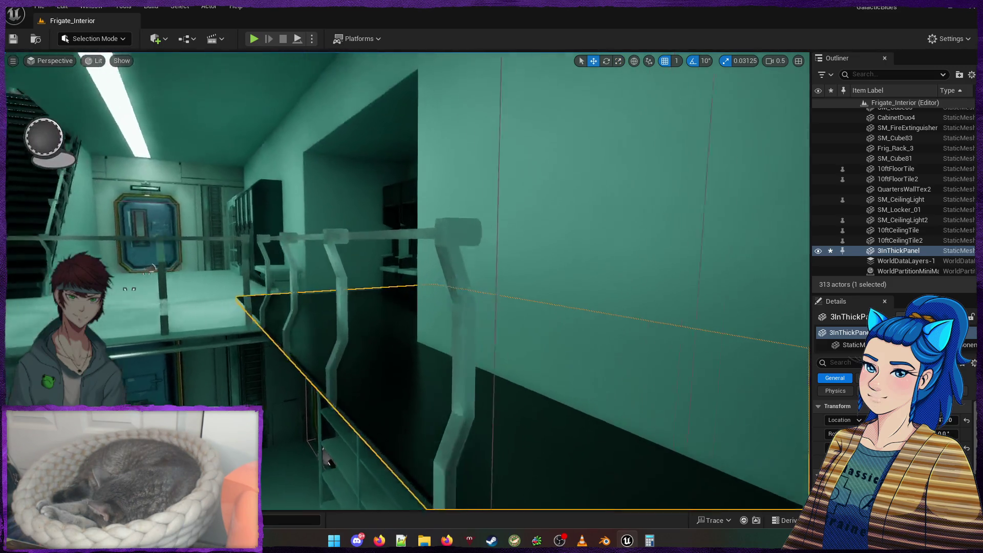
pyautogui.press('w')
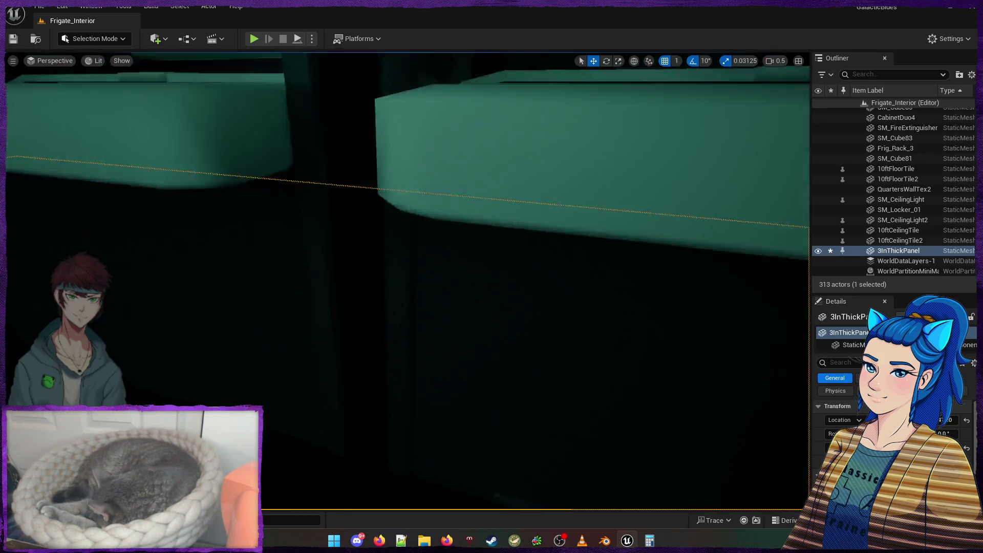
pyautogui.press('s')
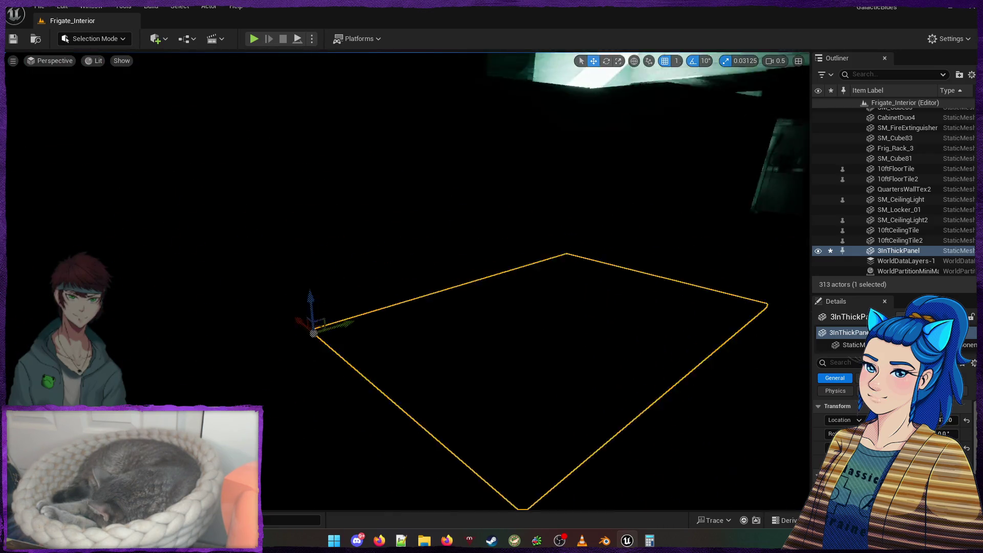
pyautogui.scroll(10, 905, 211)
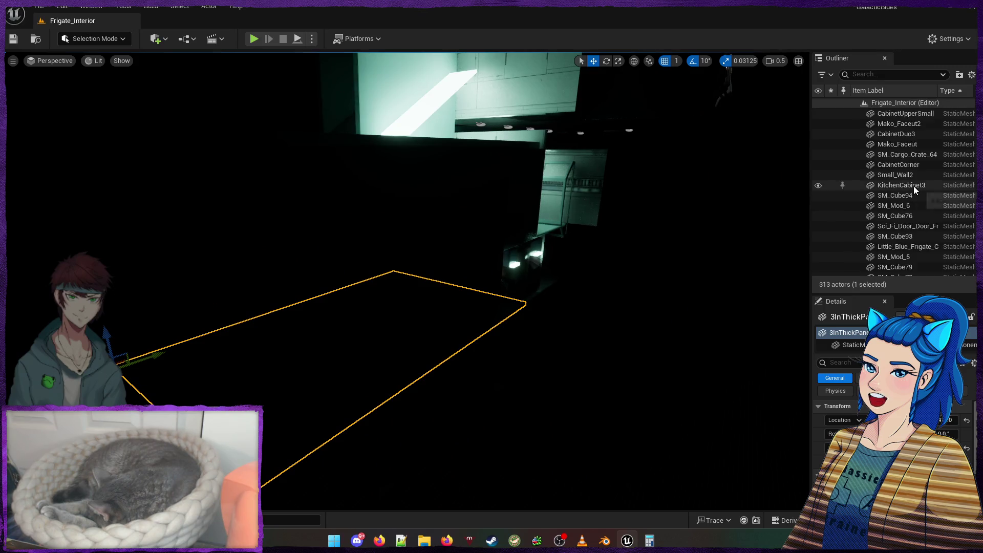
pyautogui.scroll(10, 976, 234)
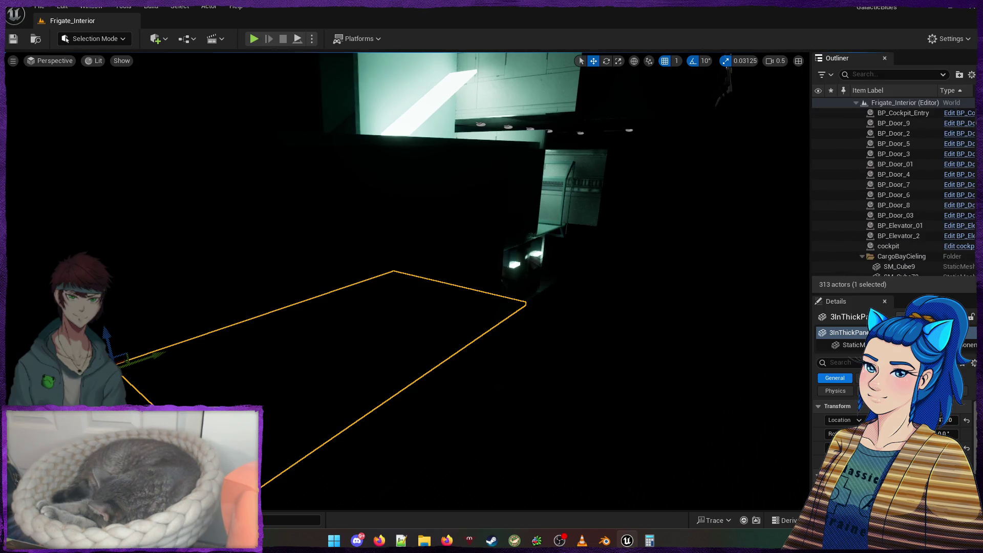
pyautogui.scroll(-10, 865, 197)
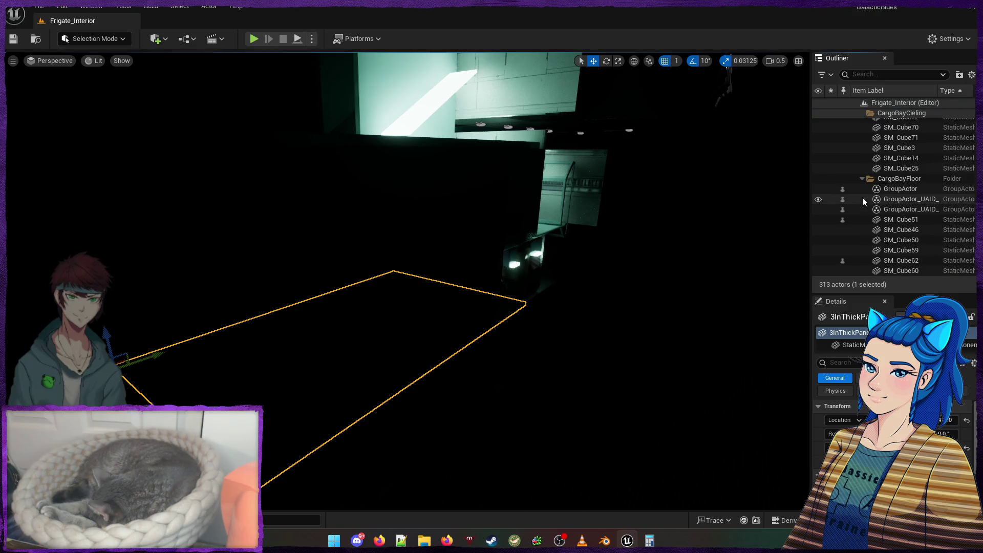
pyautogui.scroll(-3, 868, 191)
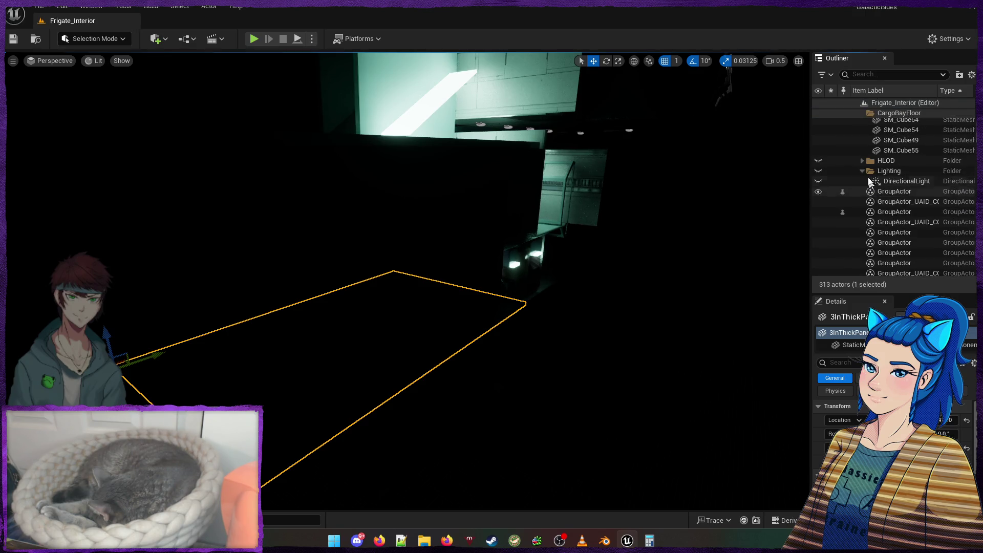
pyautogui.click(819, 171)
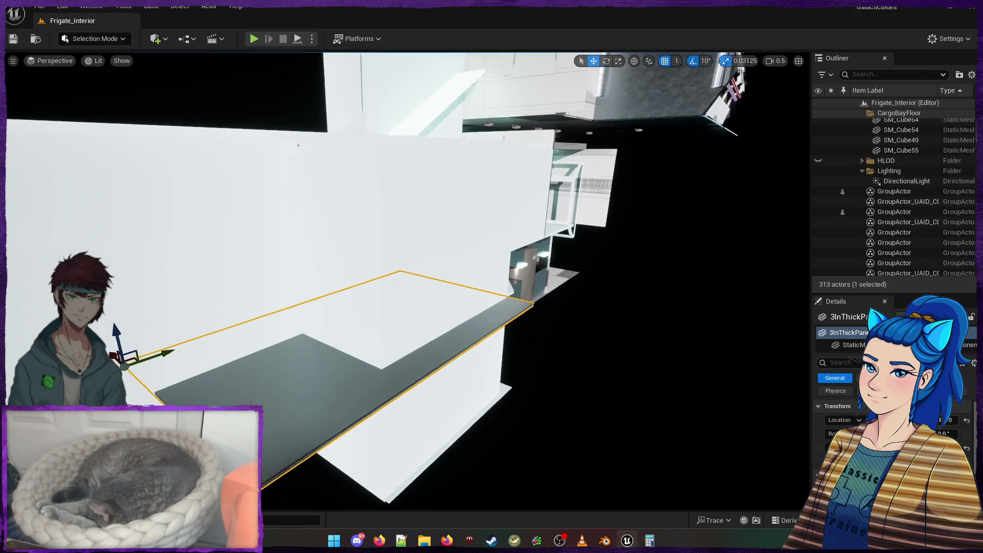
# Frame the 3InThickPanel slab in view and switch to the scale gizmo
pyautogui.press('f')
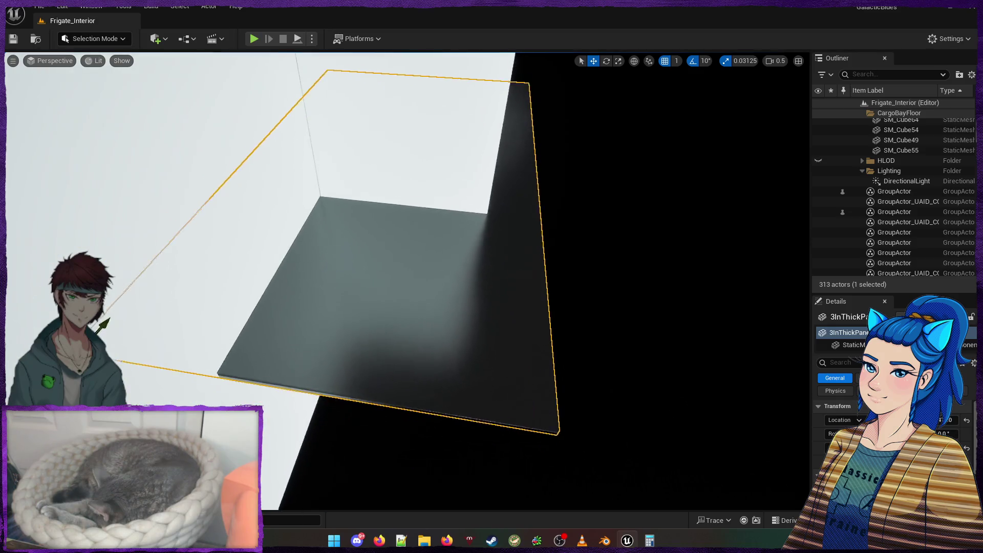
pyautogui.press('e')
pyautogui.press('r')
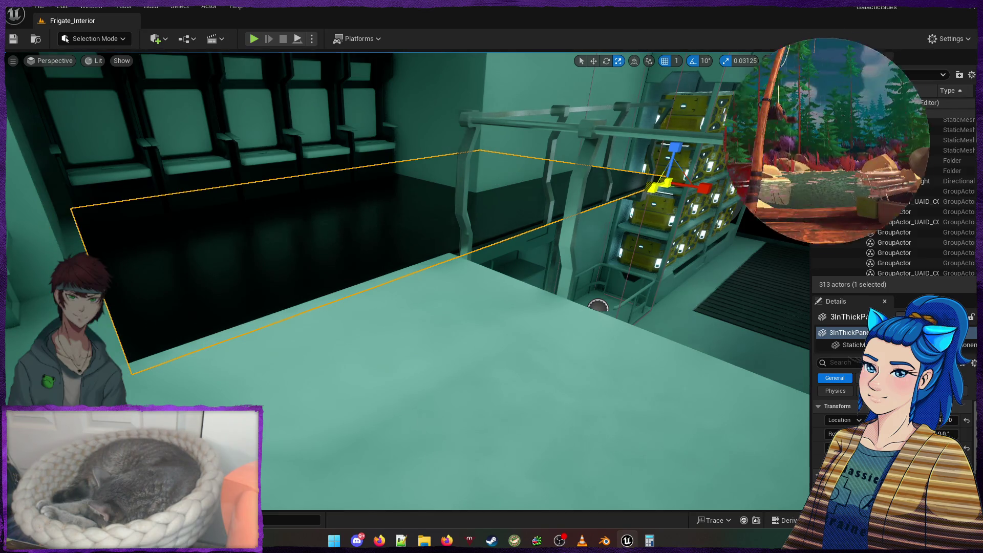
pyautogui.click(654, 190)
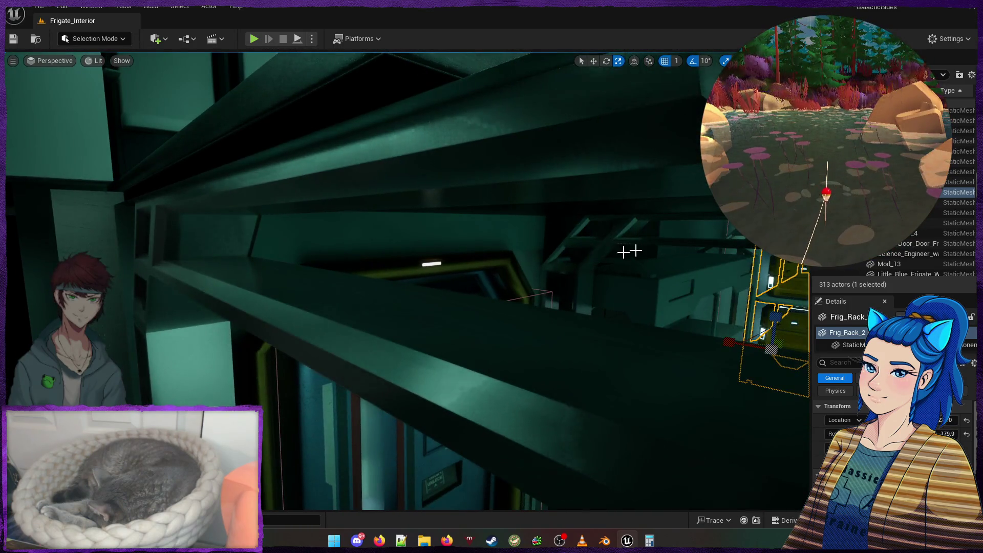
pyautogui.press('f')
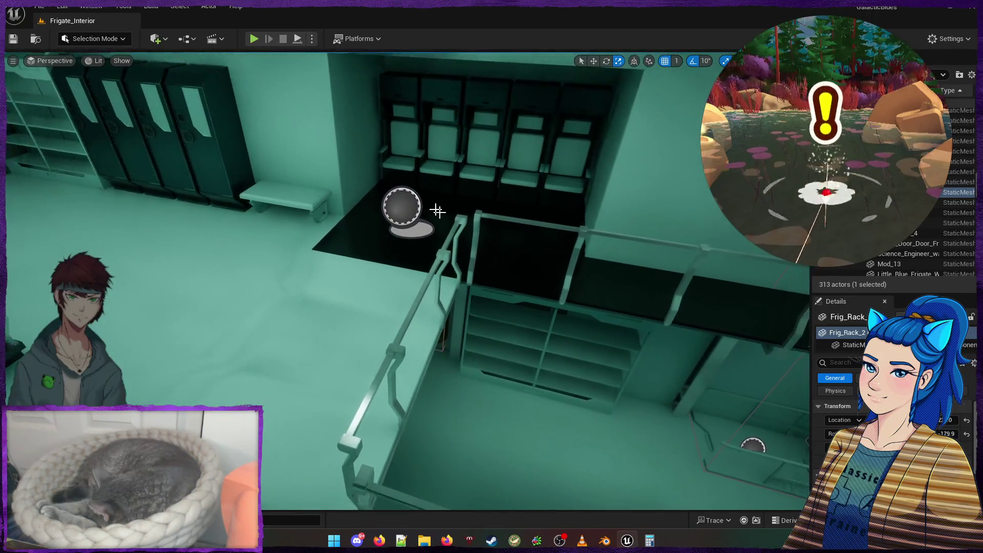
pyautogui.click(465, 202)
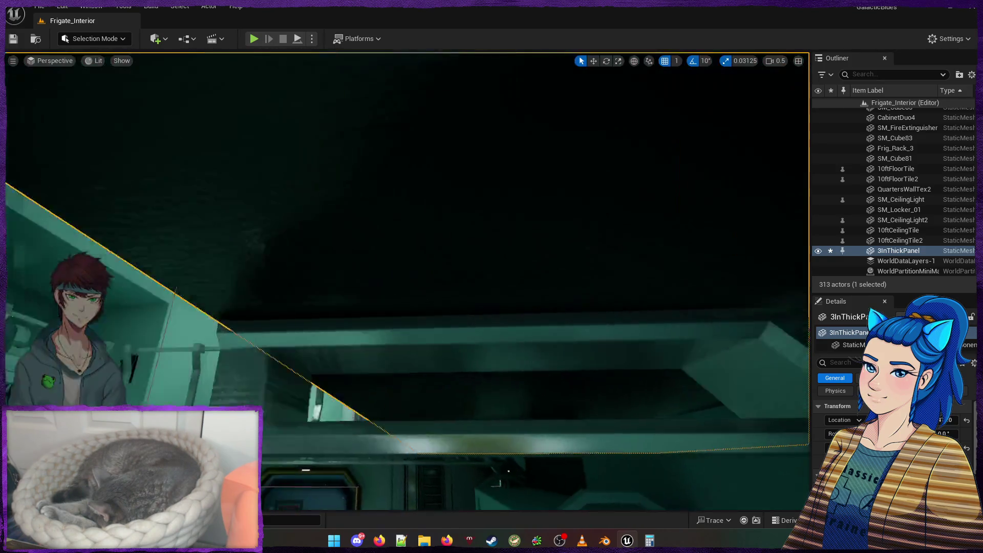
pyautogui.press('w')
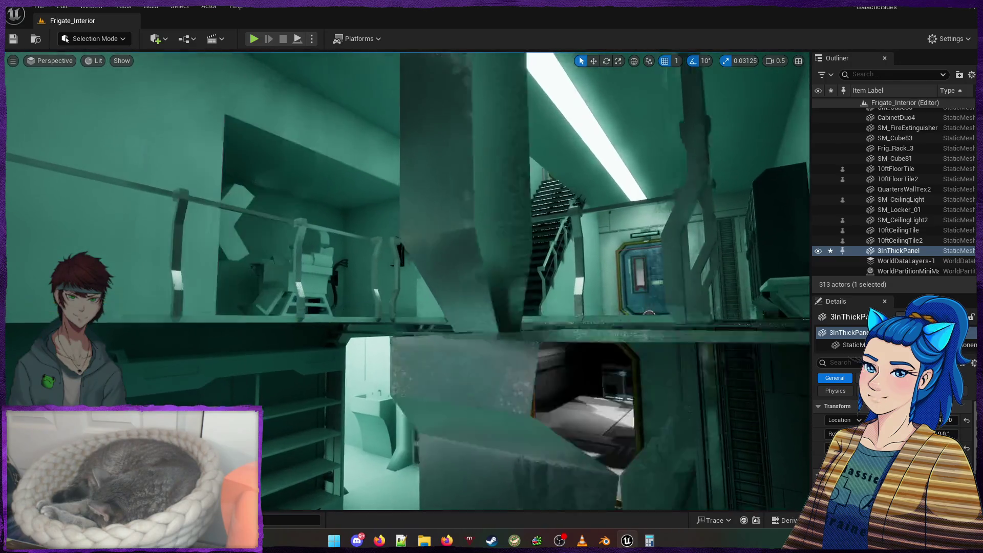
pyautogui.press('s')
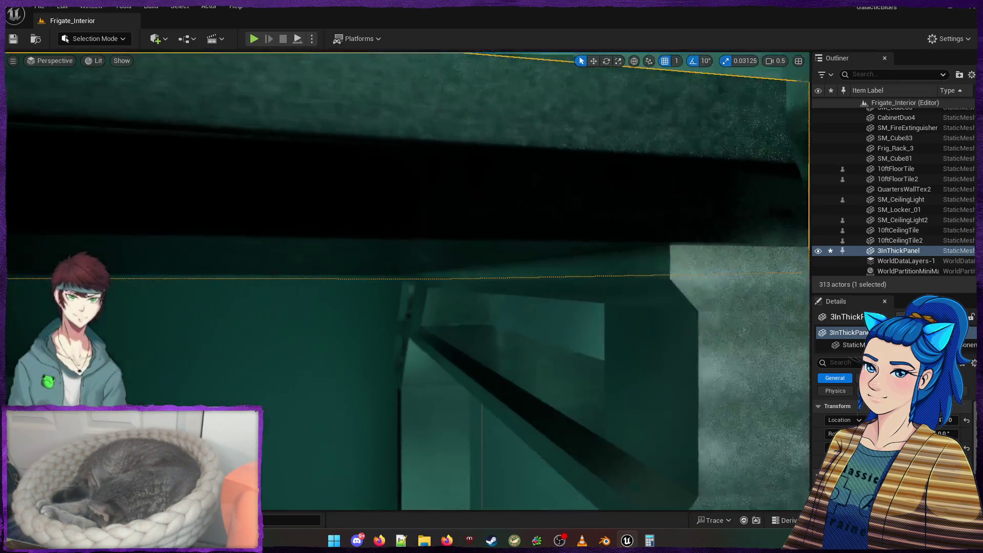
pyautogui.press('a')
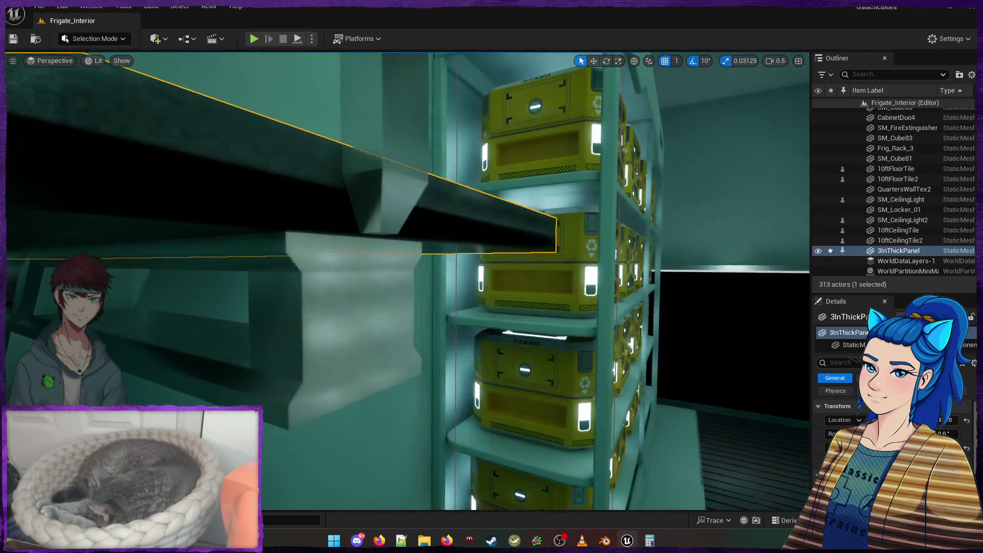
pyautogui.press('e')
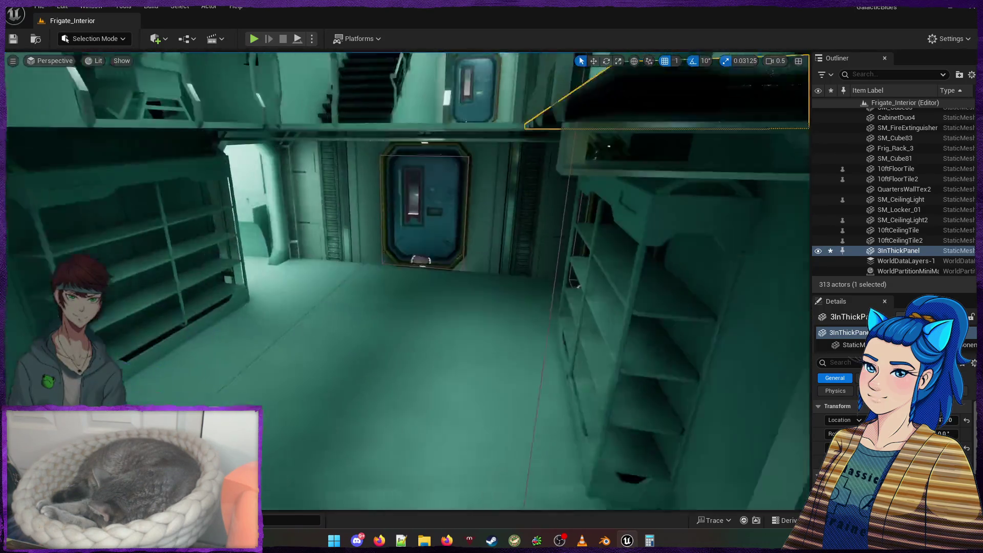
pyautogui.press('d')
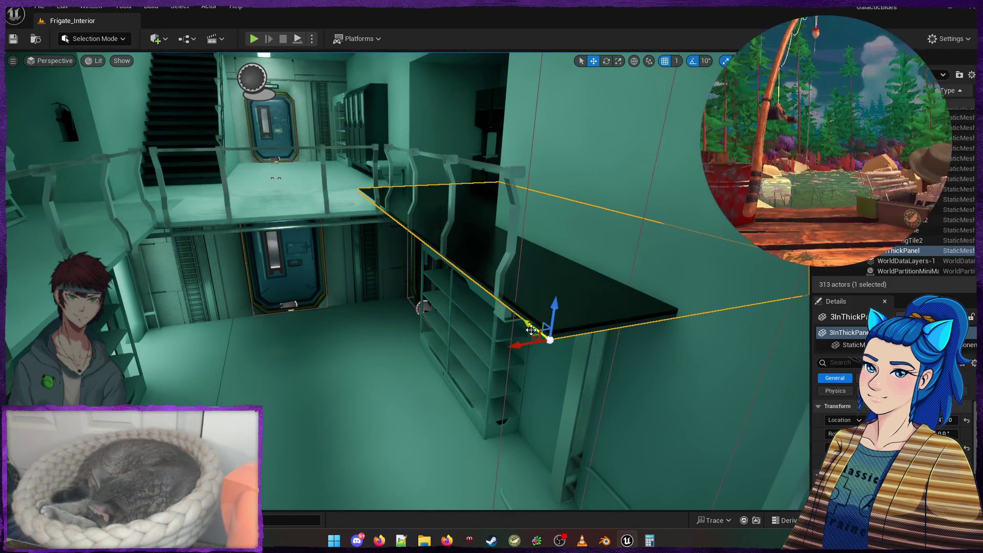
pyautogui.moveTo(561, 288); pyautogui.dragTo(117, 358)
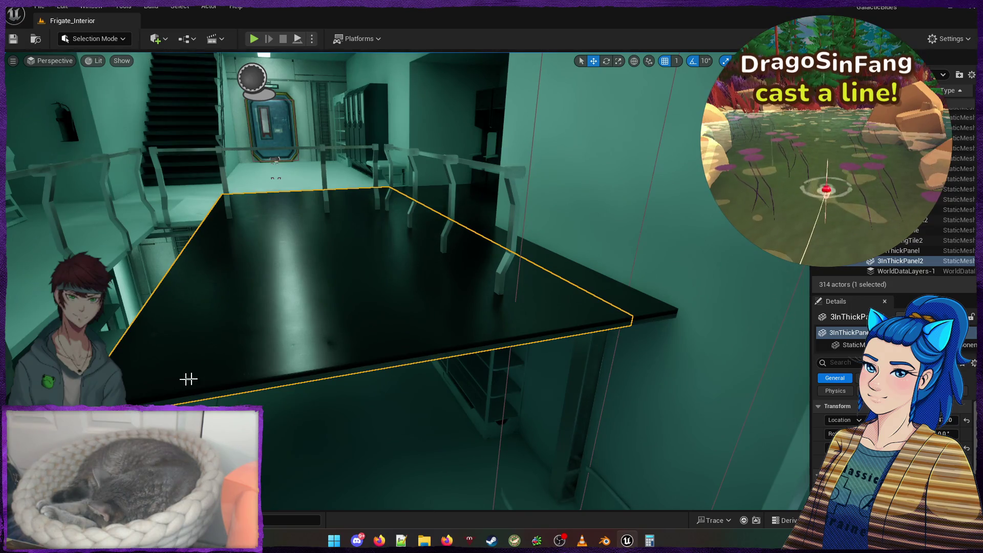
pyautogui.scroll(3, 188, 379)
pyautogui.moveTo(241, 410)
pyautogui.mouseDown()
pyautogui.moveTo(164, 415)
pyautogui.moveTo(182, 414)
pyautogui.mouseUp()
pyautogui.rightClick(197, 416)
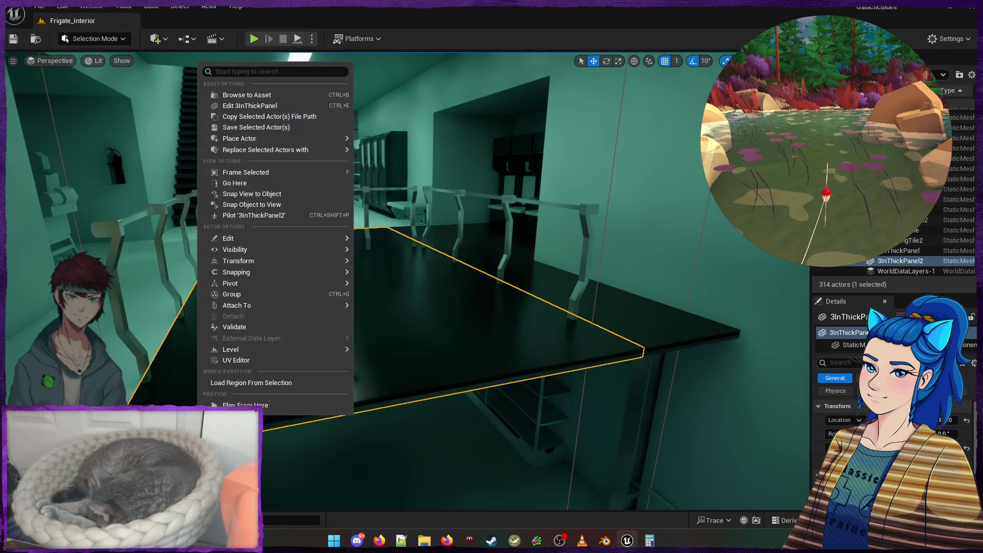
pyautogui.moveTo(296, 258)
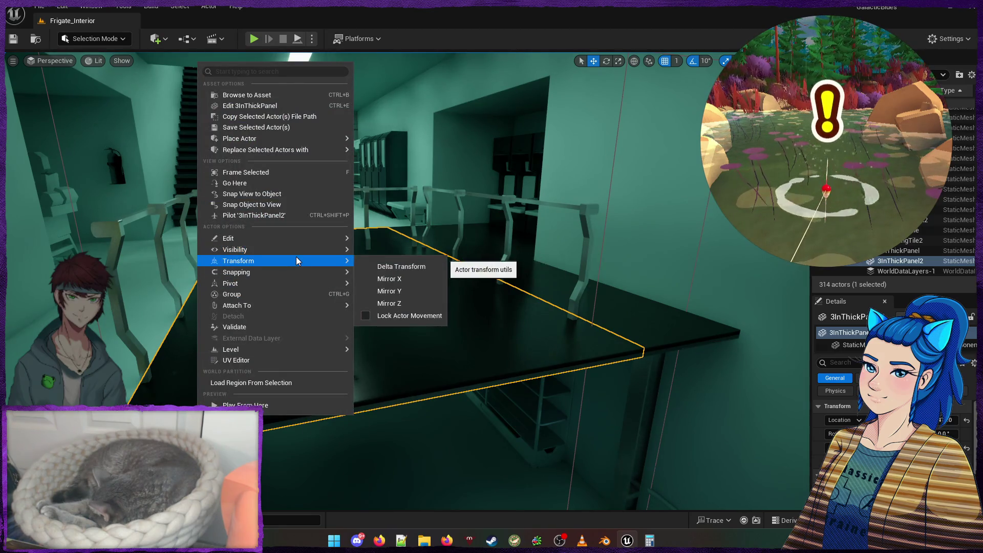
pyautogui.click(400, 291)
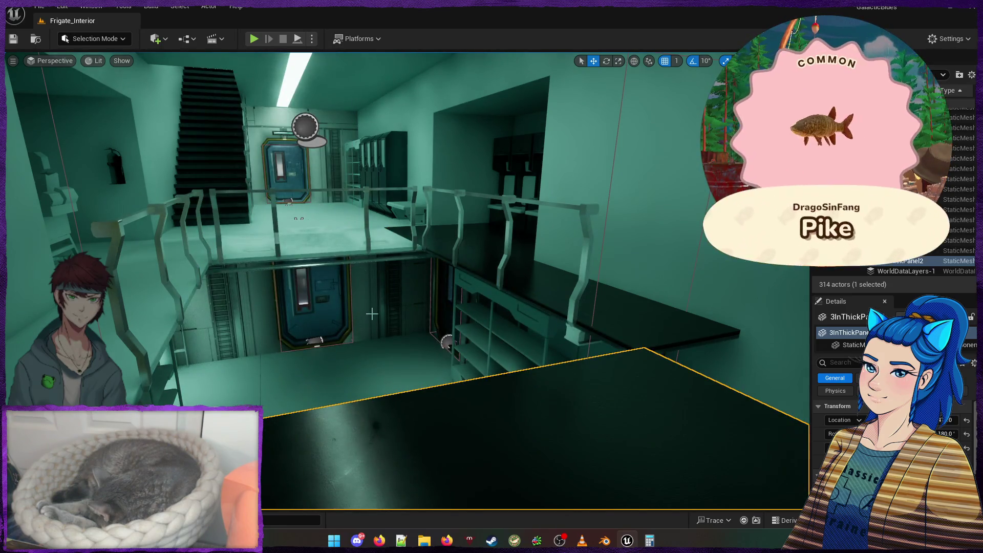
pyautogui.hotkey('ctrl', 'z')
pyautogui.rightClick(328, 311)
pyautogui.moveTo(378, 377)
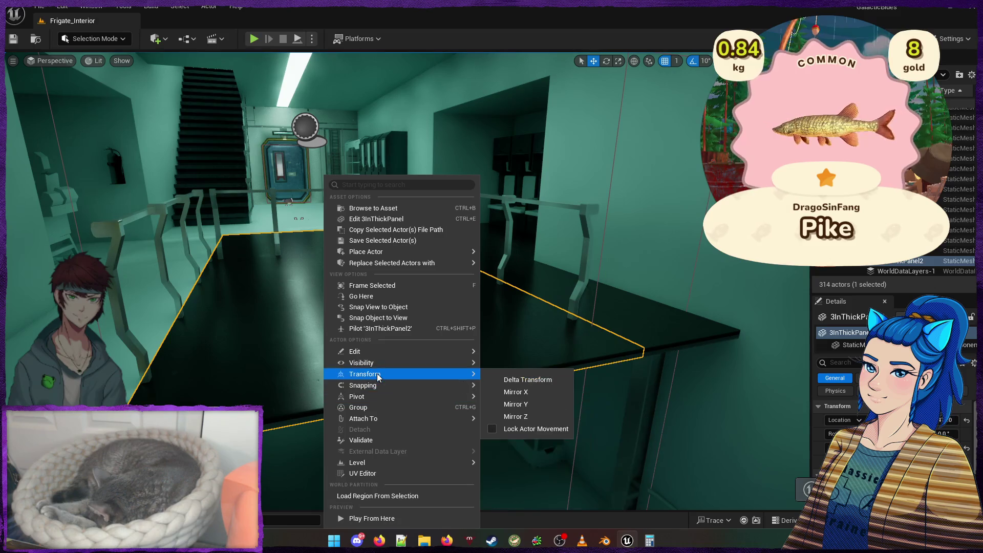
pyautogui.click(517, 393)
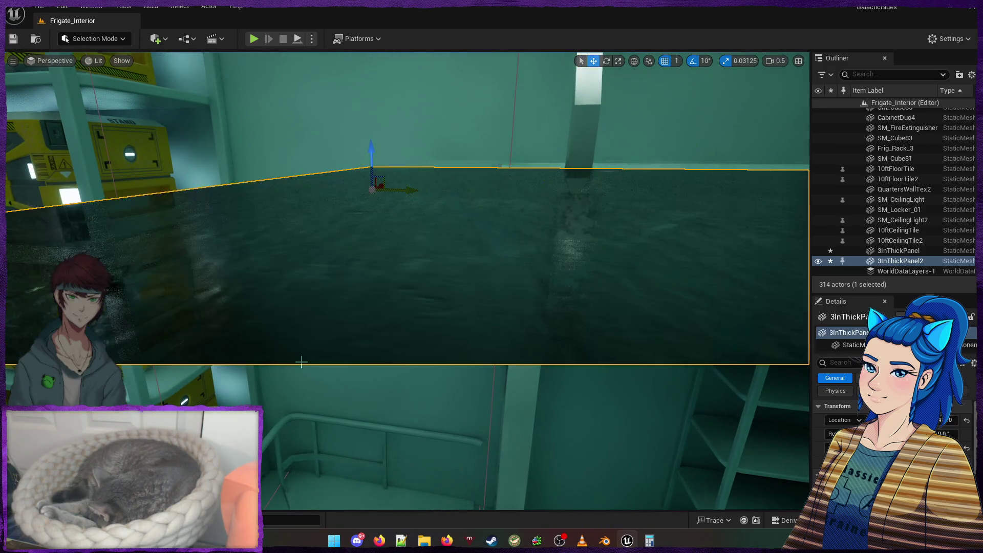
pyautogui.press('Delete')
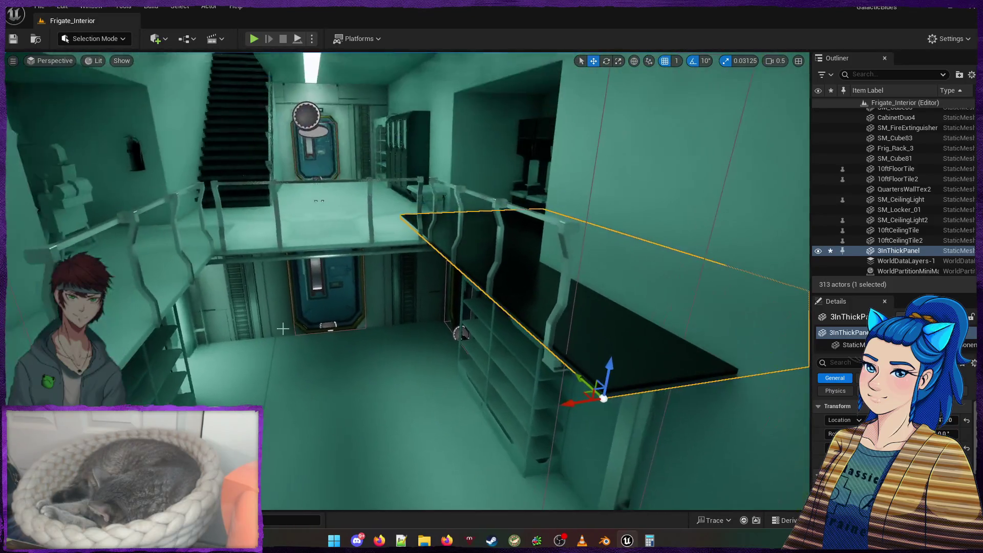
# Duplicate the black panel to the left, mirror the copy along X, and shift both panels along X
pyautogui.keyDown('alt'); pyautogui.moveTo(574, 404); pyautogui.dragTo(233, 455); pyautogui.keyUp('alt')
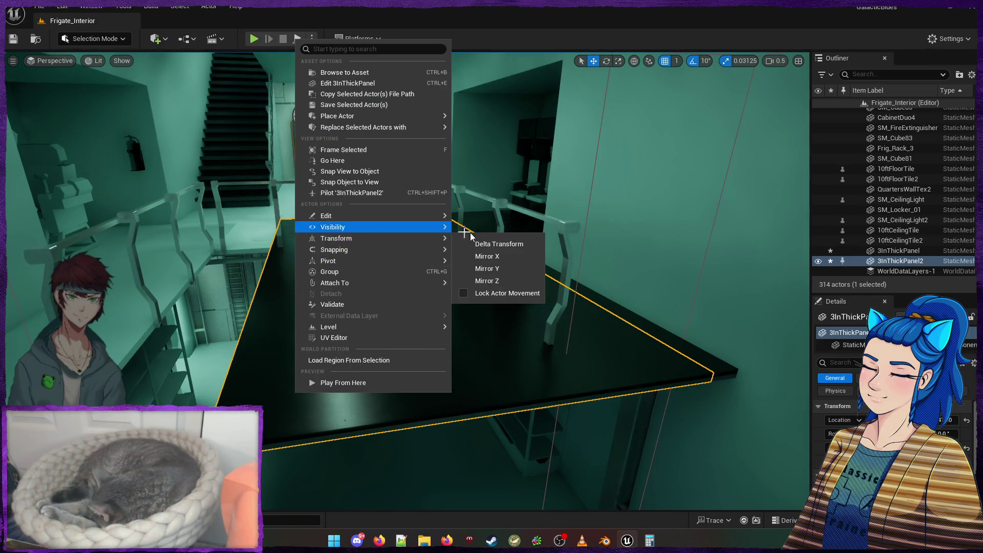
pyautogui.click(496, 256)
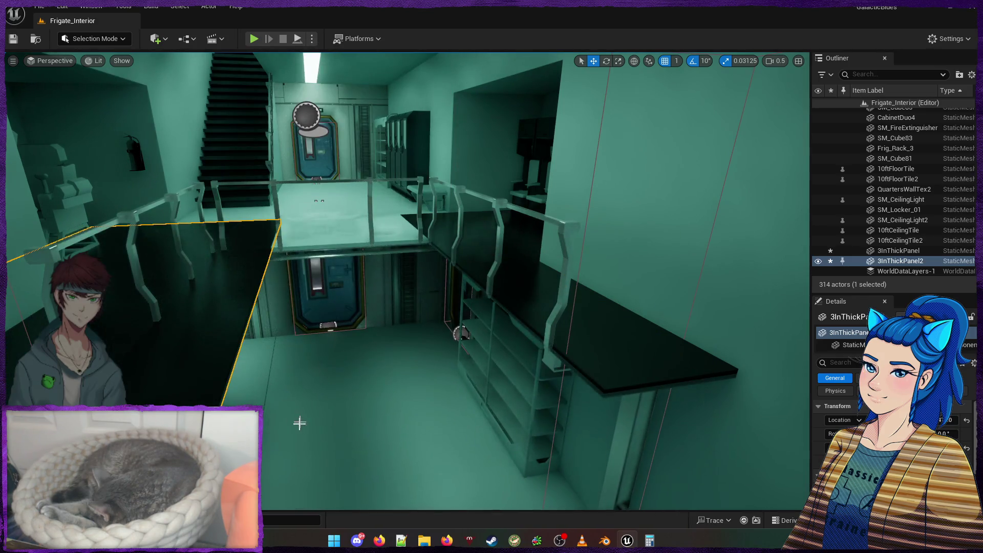
pyautogui.press('f')
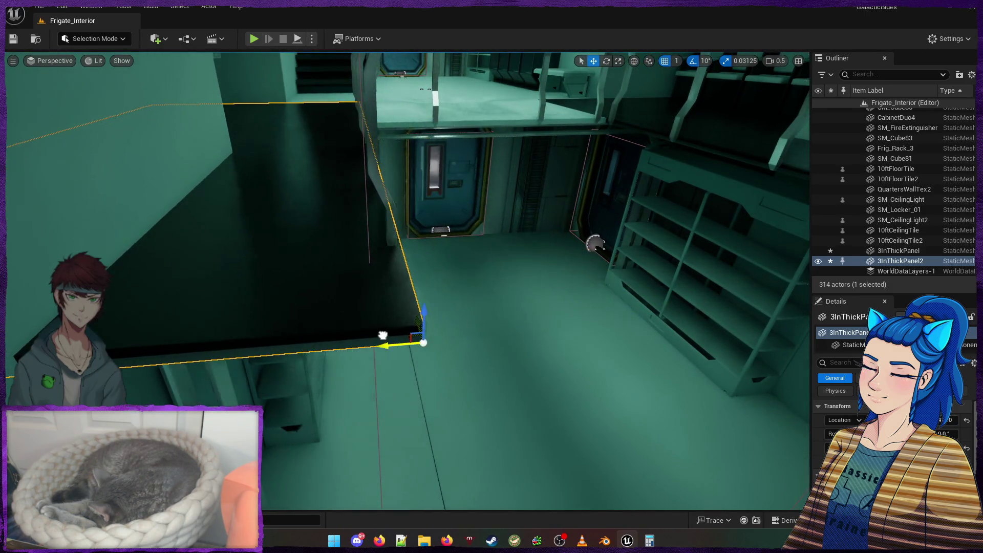
pyautogui.moveTo(363, 335)
pyautogui.mouseDown()
pyautogui.moveTo(333, 320)
pyautogui.moveTo(363, 335)
pyautogui.moveTo(346, 326)
pyautogui.moveTo(450, 277)
pyautogui.moveTo(259, 273)
pyautogui.mouseUp()
pyautogui.keyDown('ctrl'); pyautogui.click(438, 259); pyautogui.keyUp('ctrl')
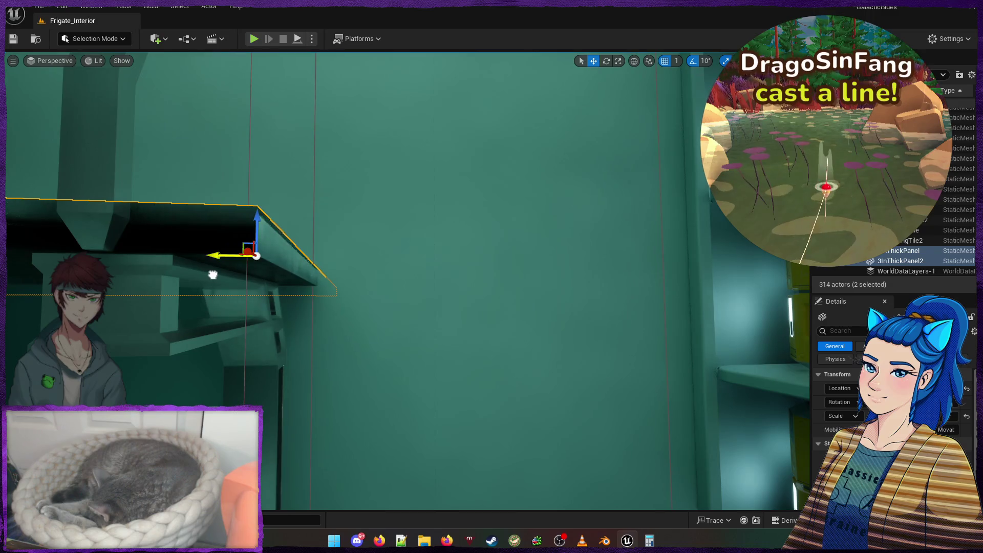
pyautogui.moveTo(416, 306)
pyautogui.mouseDown()
pyautogui.moveTo(404, 302)
pyautogui.moveTo(415, 307)
pyautogui.mouseUp()
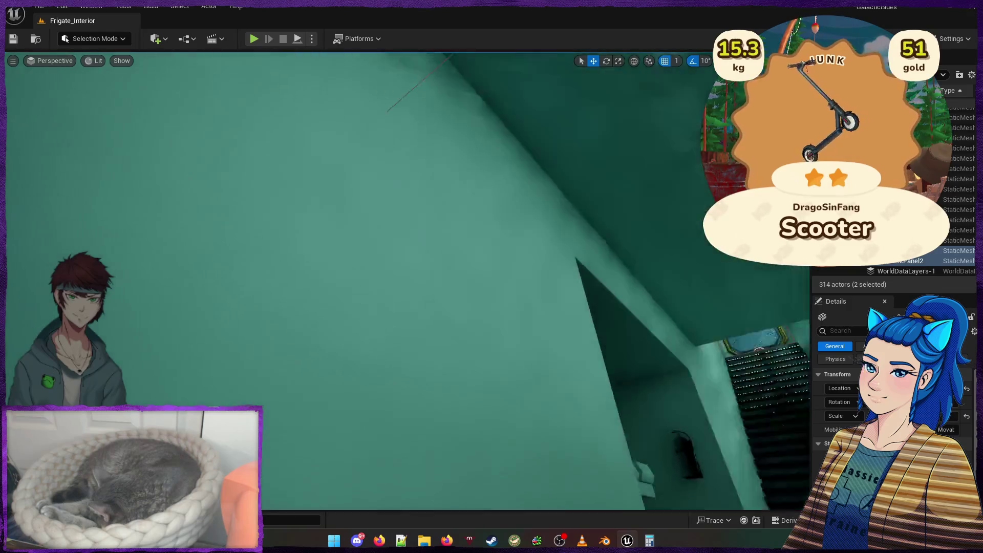
pyautogui.press('f')
pyautogui.click(448, 292)
pyautogui.click(366, 274)
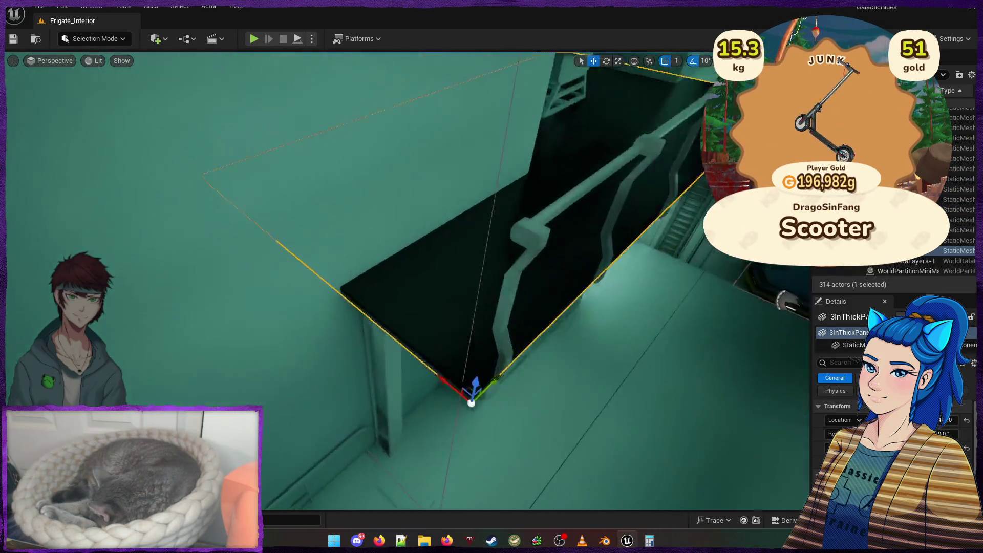
pyautogui.press('w')
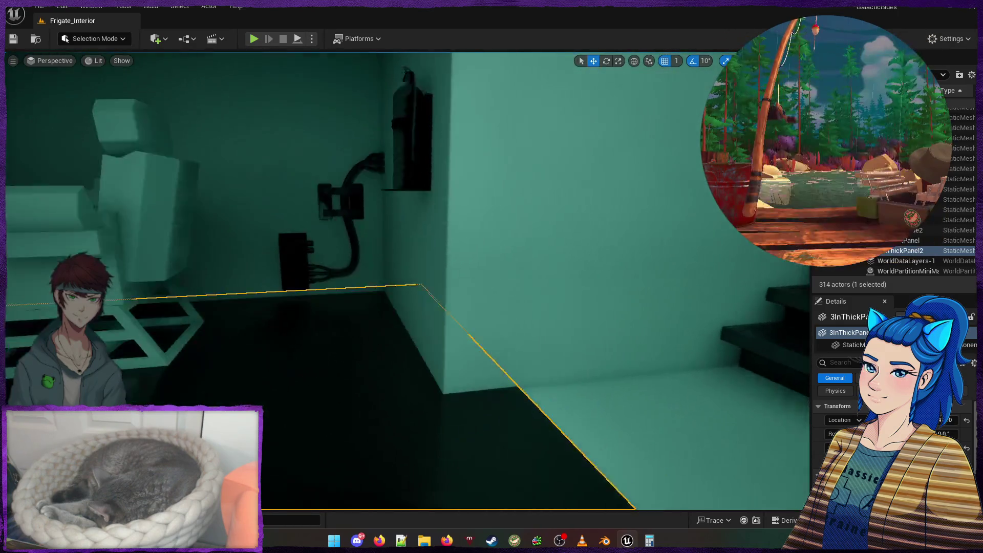
pyautogui.press('w')
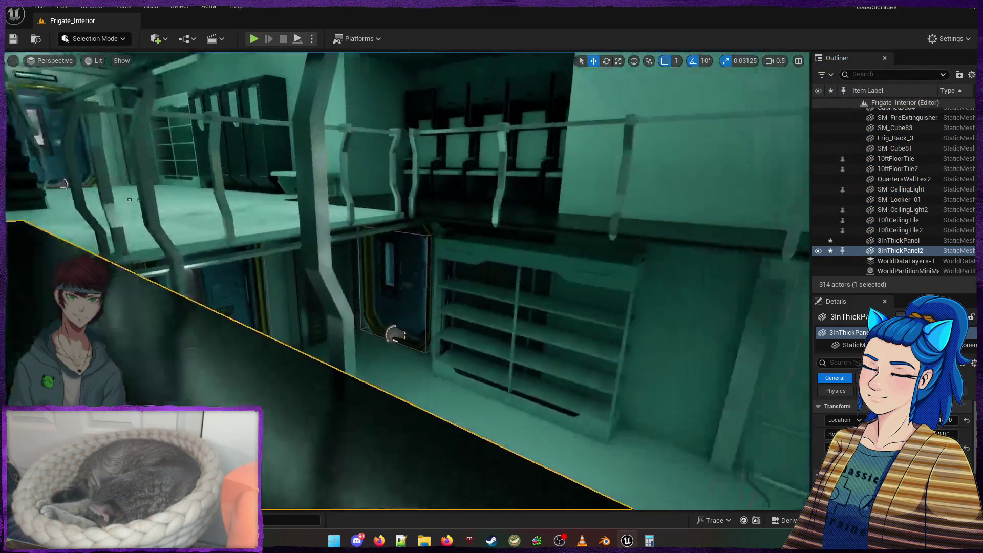
pyautogui.press('w')
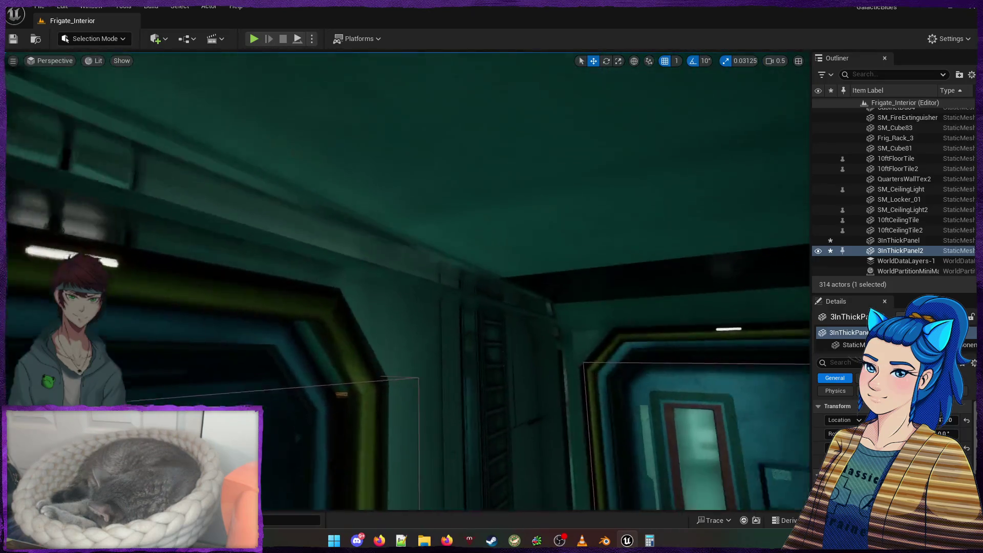
pyautogui.press('w')
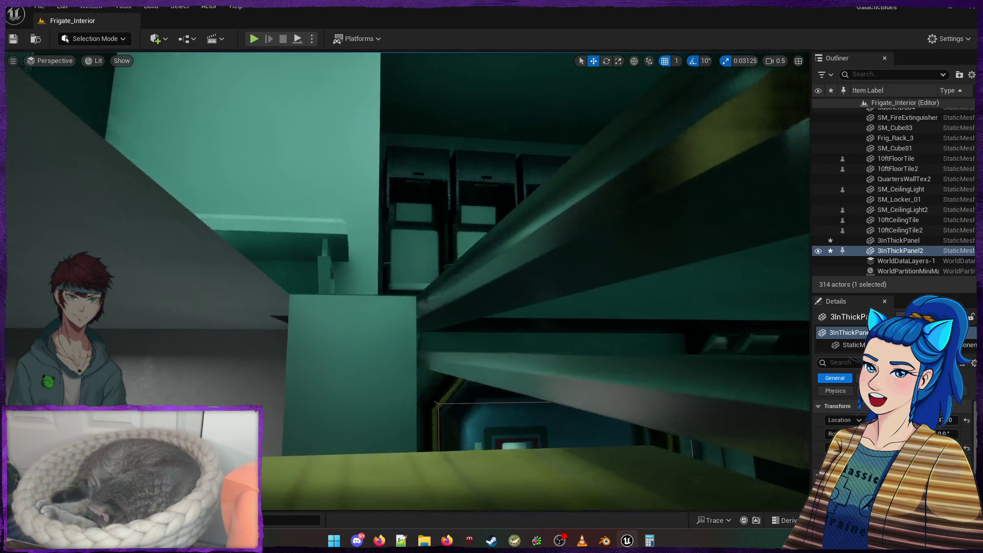
pyautogui.press('w')
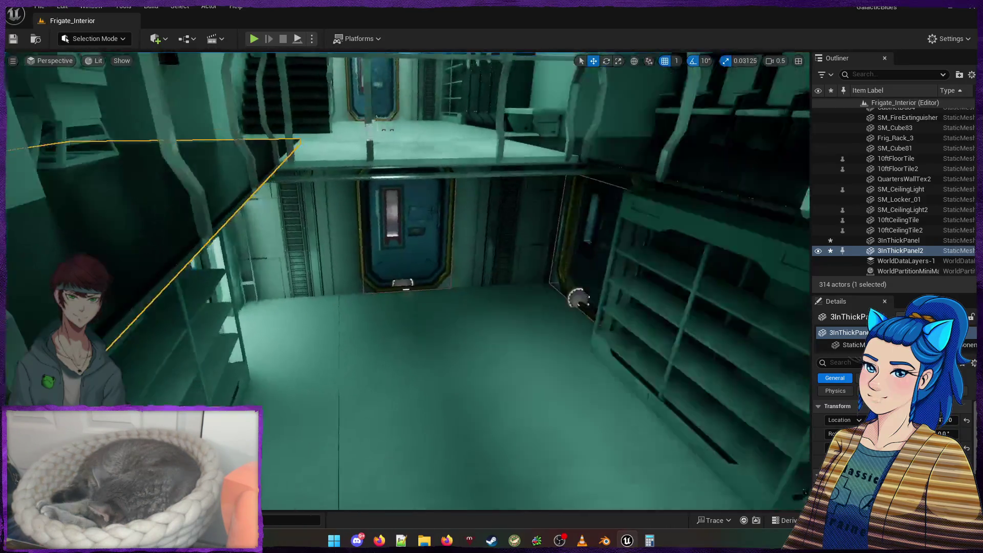
pyautogui.press('w')
pyautogui.keyDown('ctrl'); pyautogui.click(329, 234); pyautogui.keyUp('ctrl')
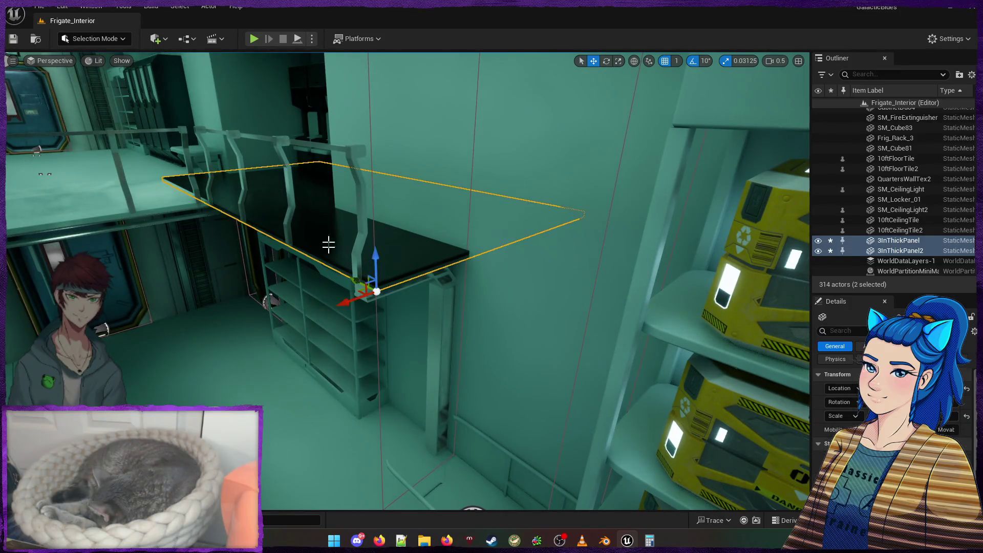
# Fly through the lower room, teal room and up over the railed mezzanine to inspect the panels
pyautogui.press('s')
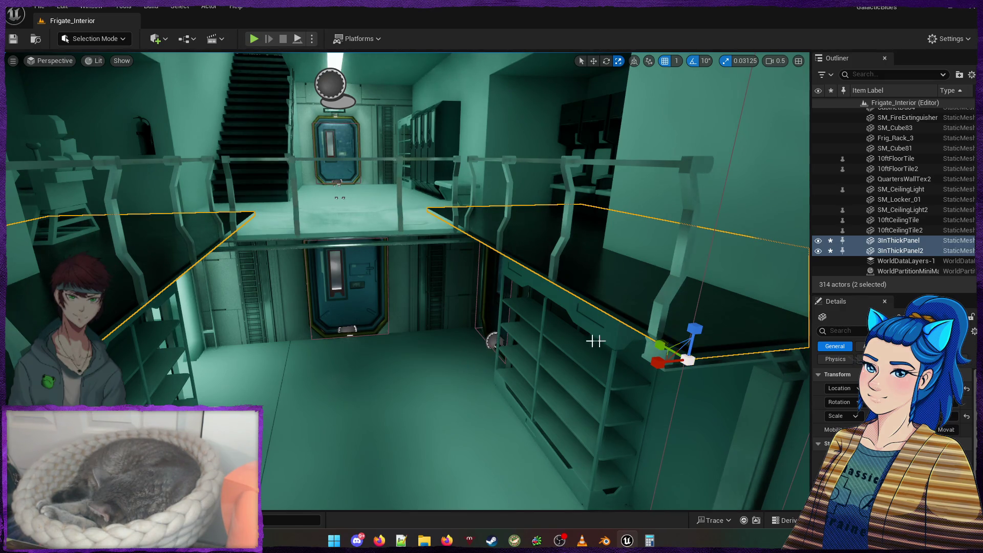
pyautogui.press('w')
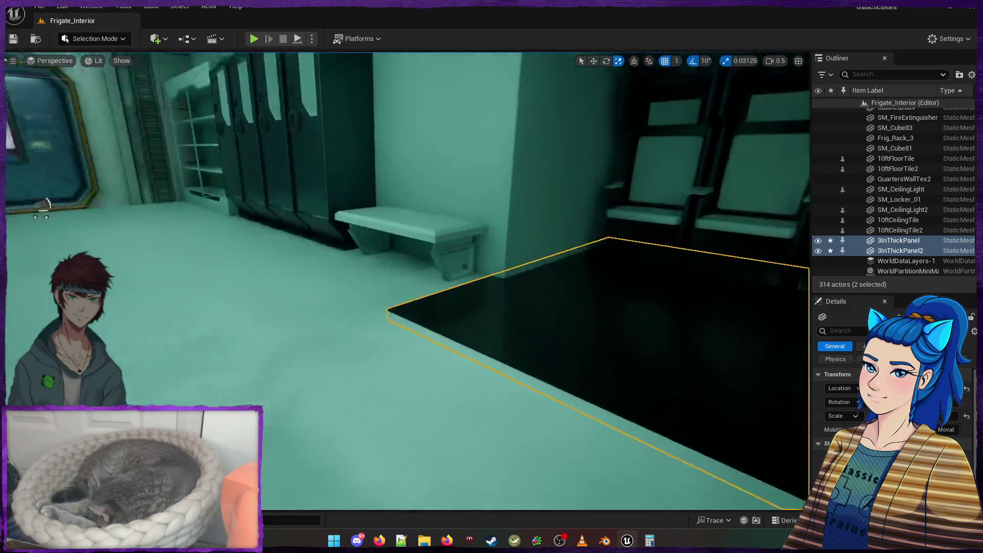
pyautogui.press('w')
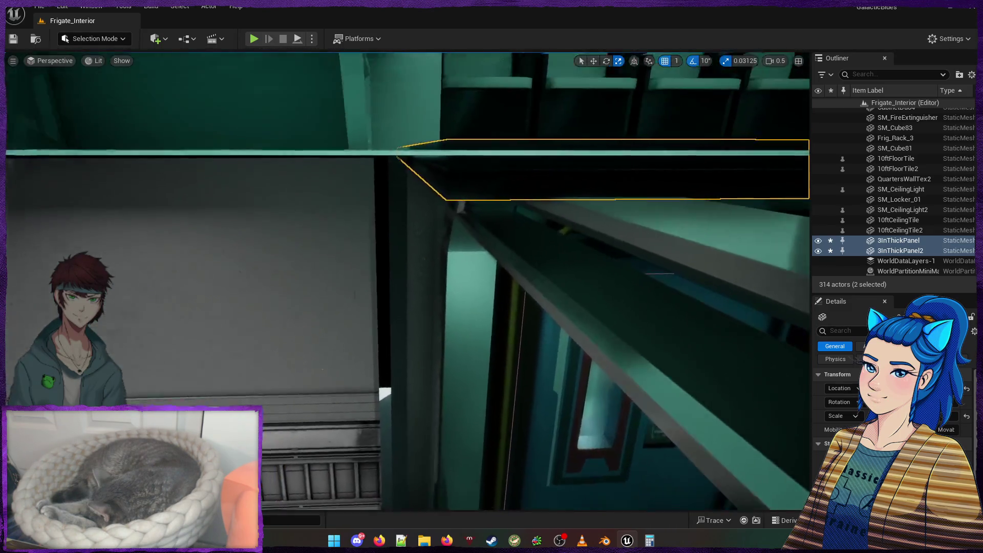
pyautogui.press('w')
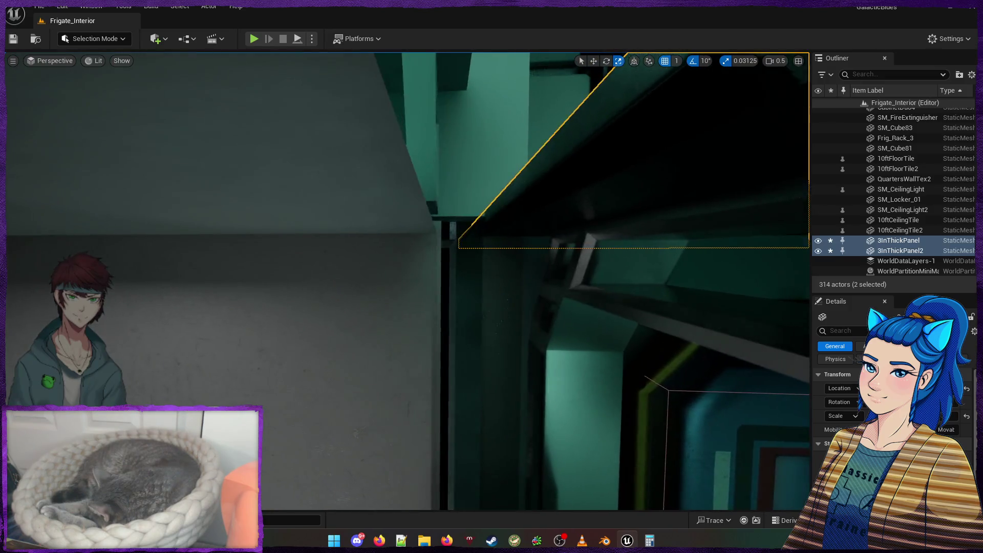
pyautogui.press('w')
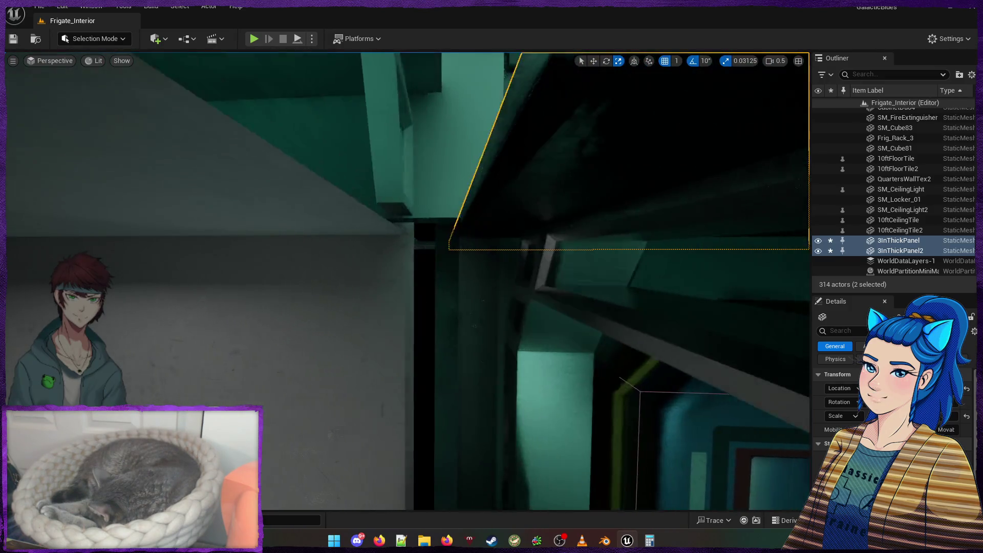
pyautogui.press('w')
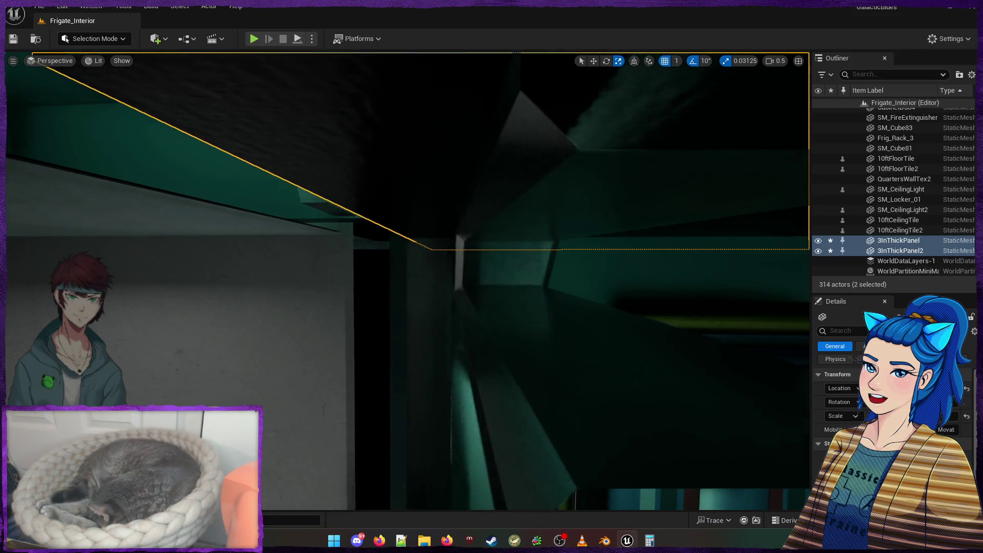
pyautogui.press('w')
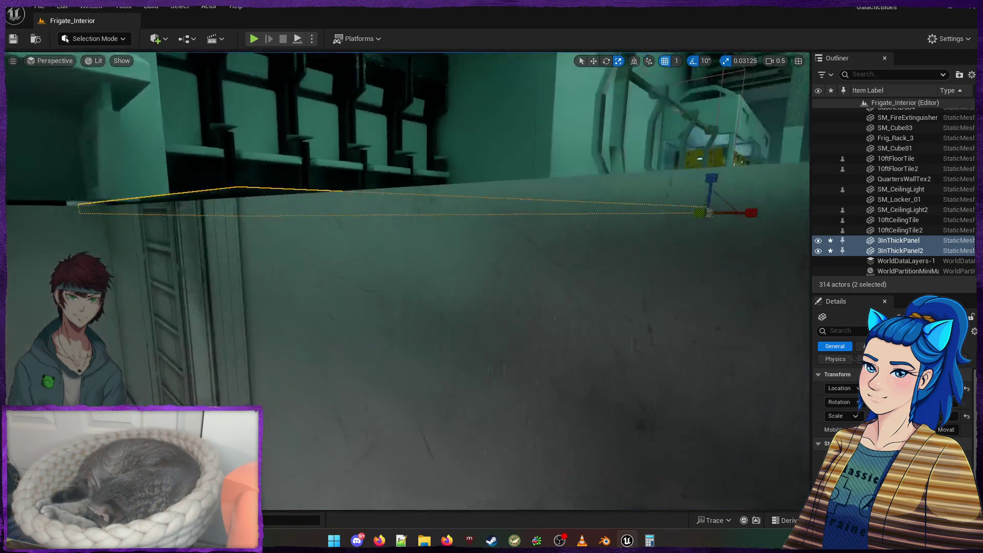
pyautogui.press('w')
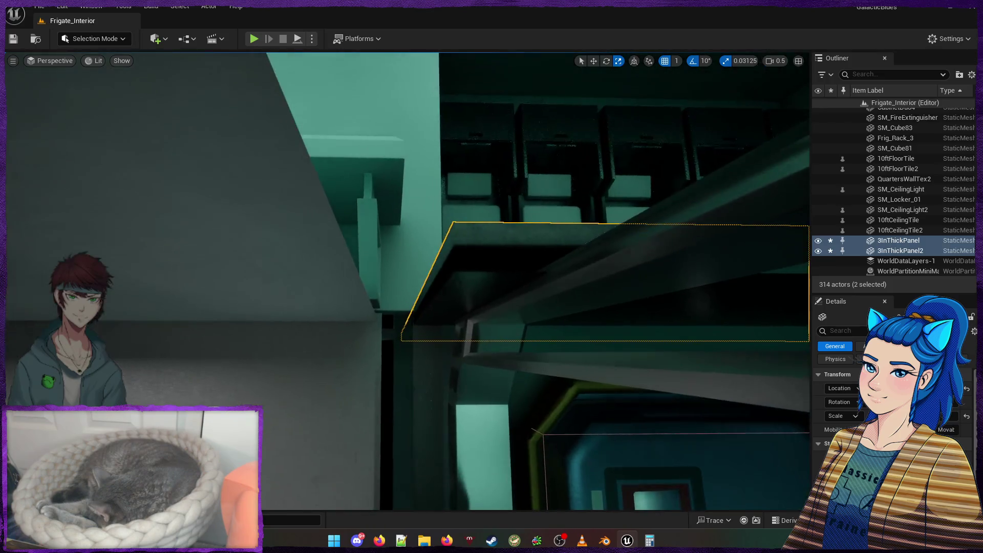
pyautogui.press('w')
pyautogui.press('w')
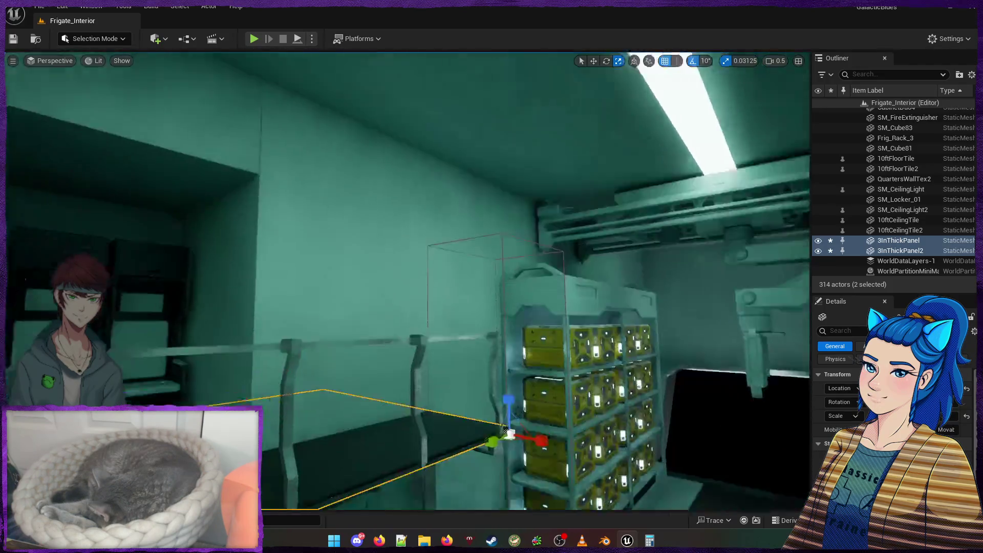
pyautogui.press('w')
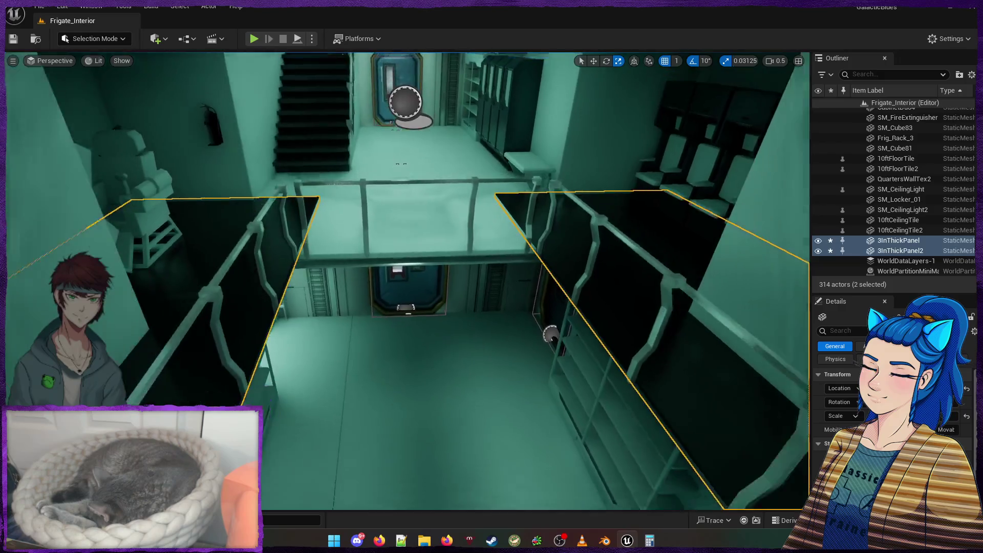
# Keep only 3InThickPanel2 selected, review the railed floor from above, and open the Content Drawer
pyautogui.click(294, 220)
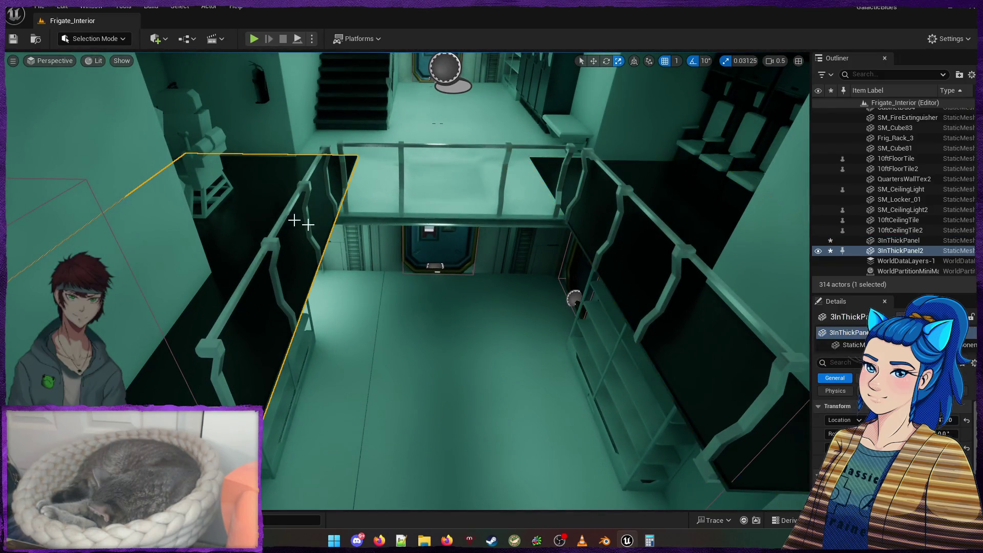
pyautogui.press('w')
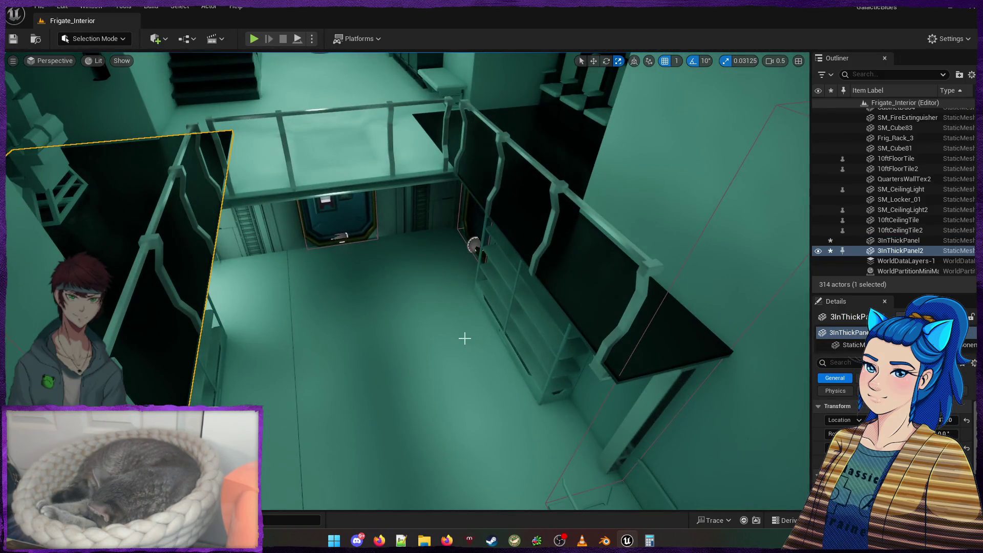
pyautogui.press('w')
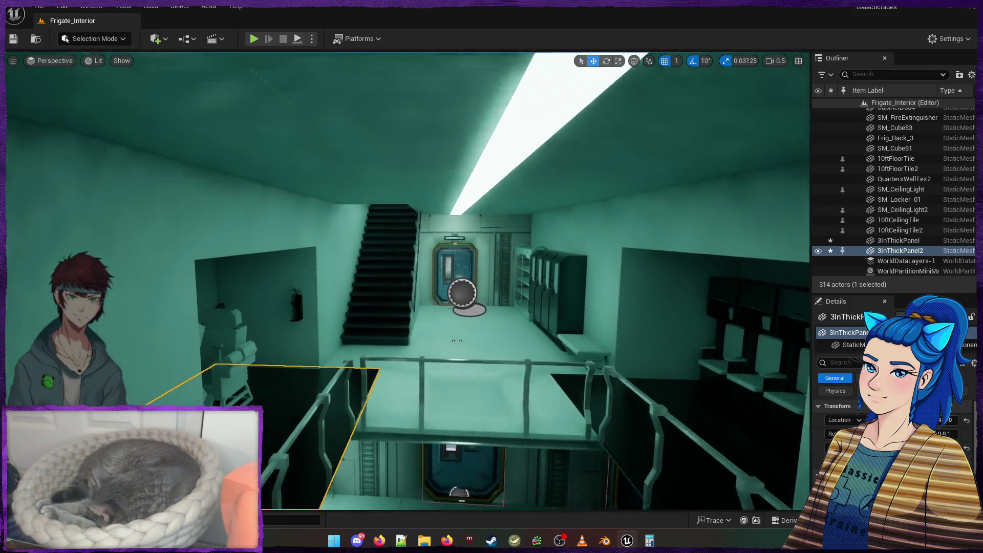
pyautogui.press('w')
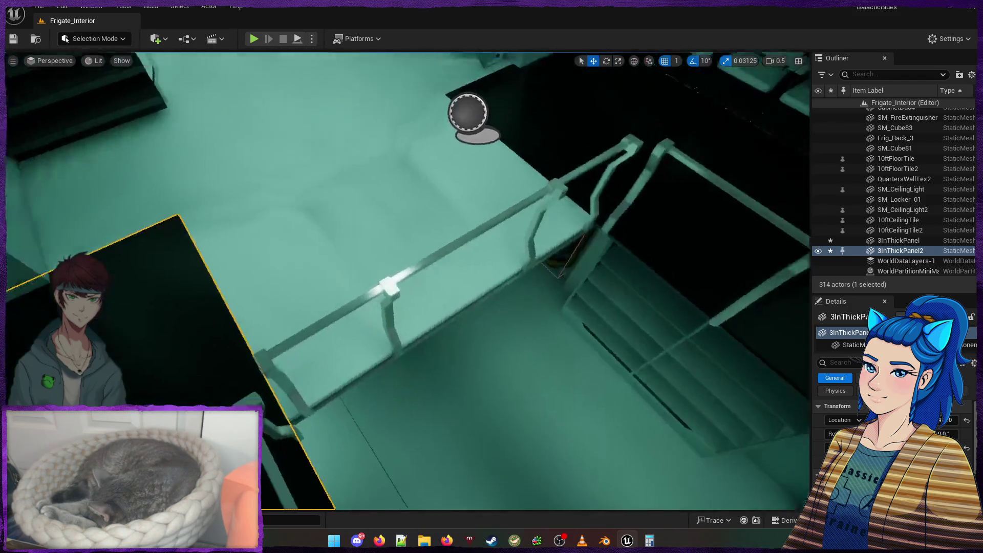
pyautogui.press('s')
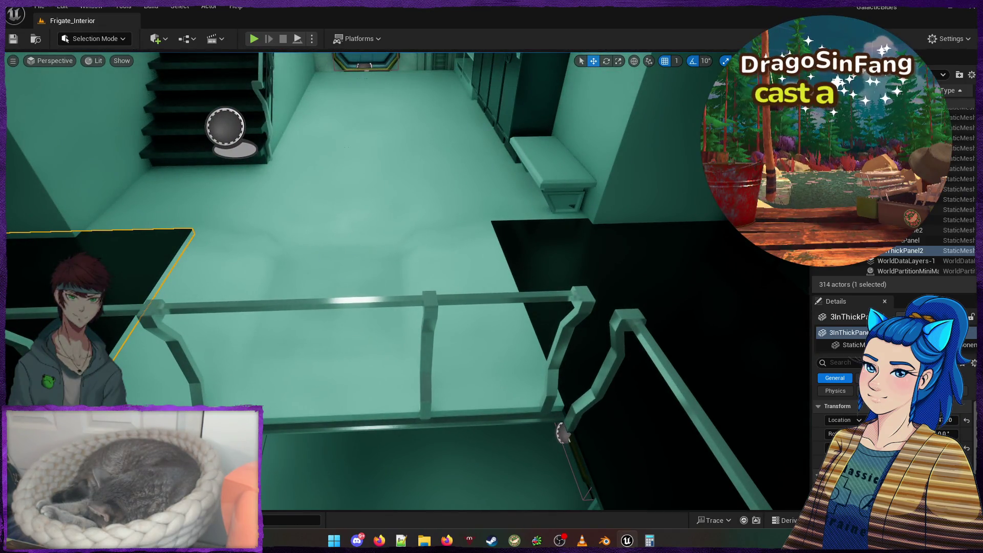
pyautogui.hotkey('ctrl', 'space')
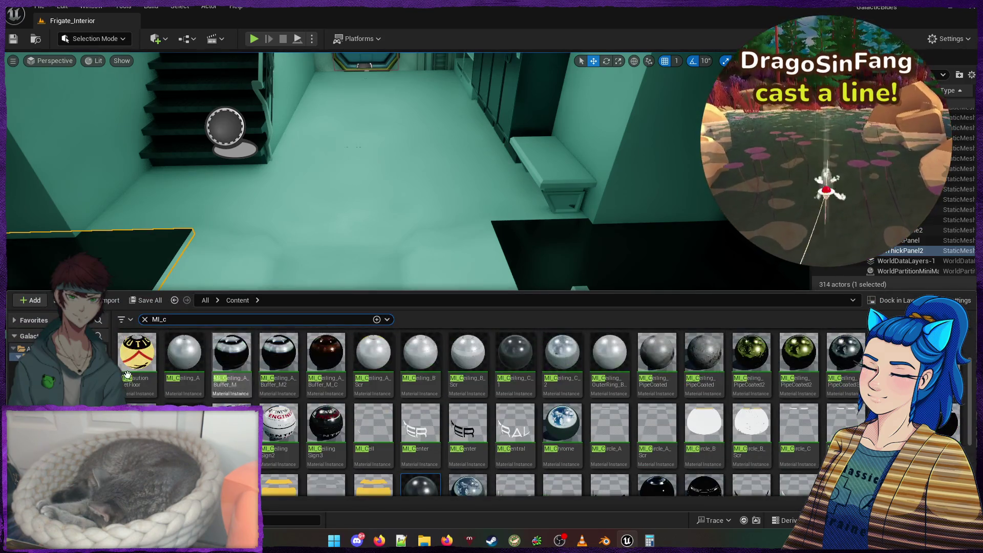
# Clear the MI_c search, drag 3InThickPanel from the InProgress folder into the level, then delete it
pyautogui.click(146, 320)
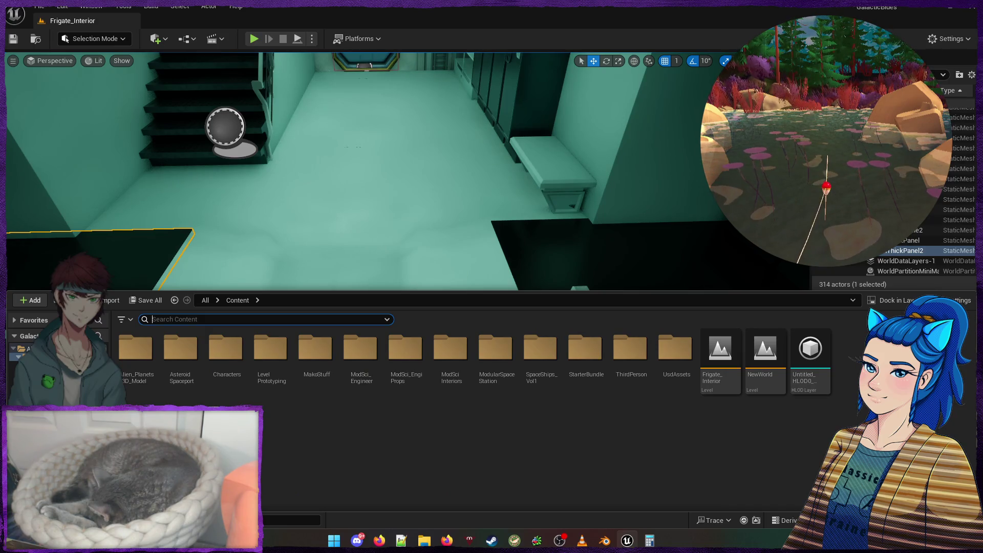
pyautogui.hotkey('ctrl', 'b')
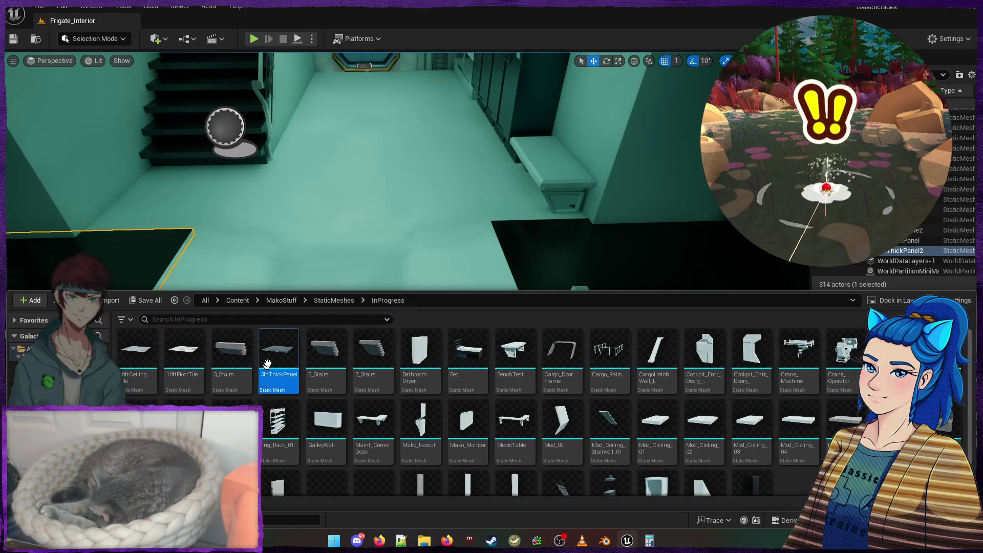
pyautogui.moveTo(266, 364); pyautogui.dragTo(325, 226)
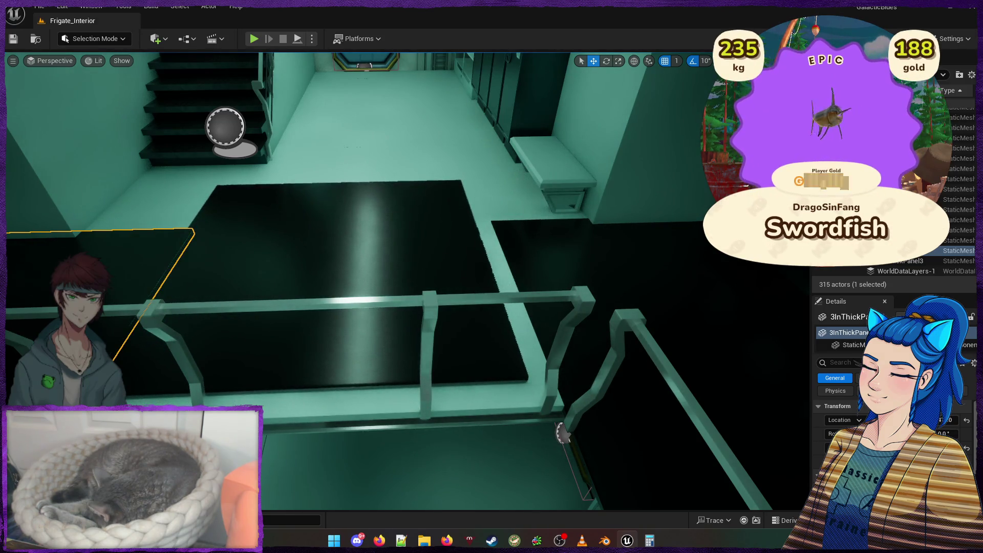
pyautogui.press('w')
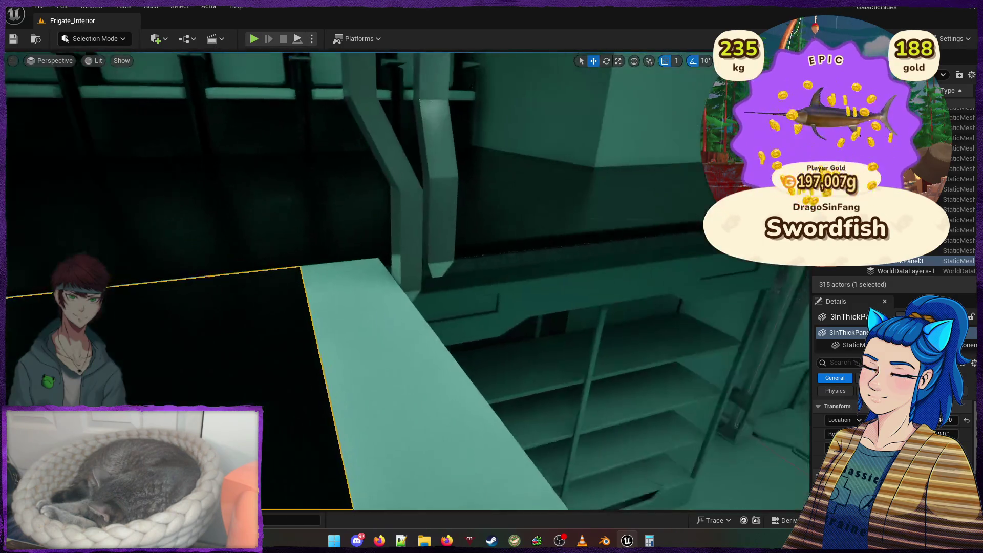
pyautogui.press('w')
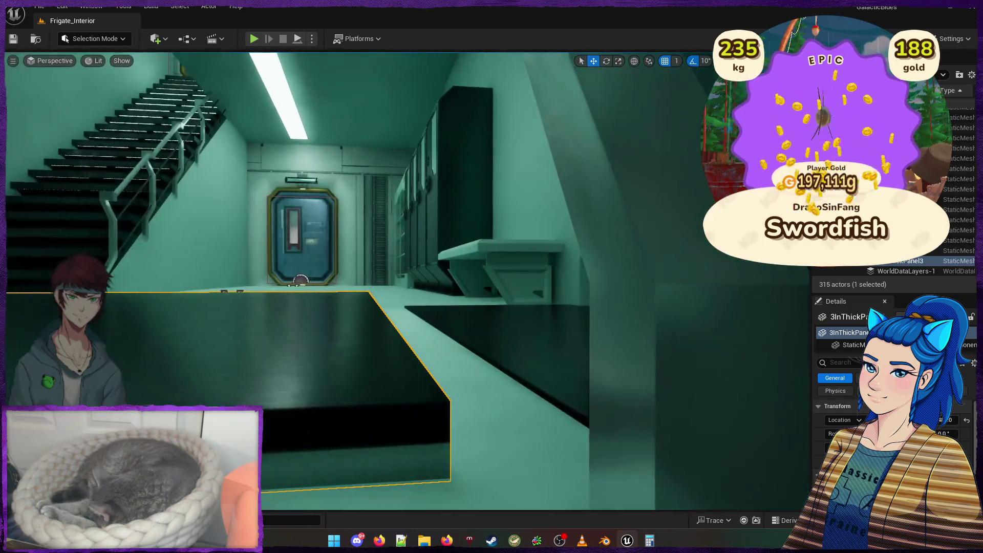
pyautogui.press('Delete')
# Select 3InThickPanel and Alt-drag a copy, 3InThickPanel3, left over the floor near the stairs
pyautogui.press('w')
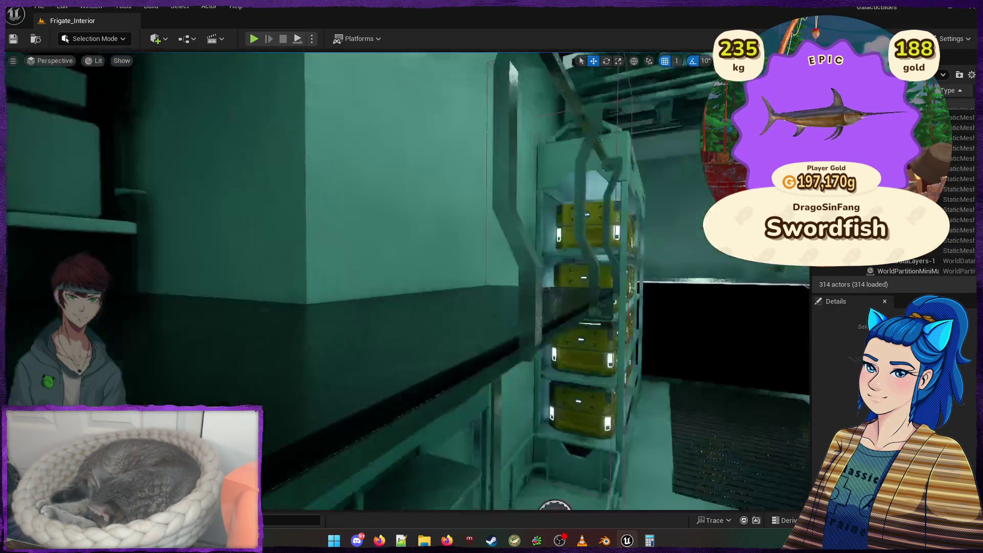
pyautogui.press('w')
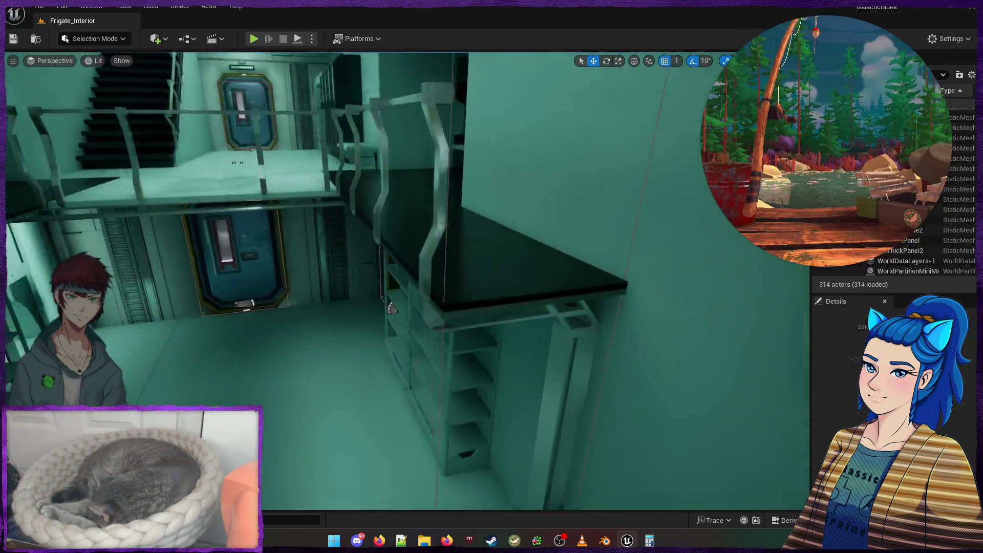
pyautogui.press('w')
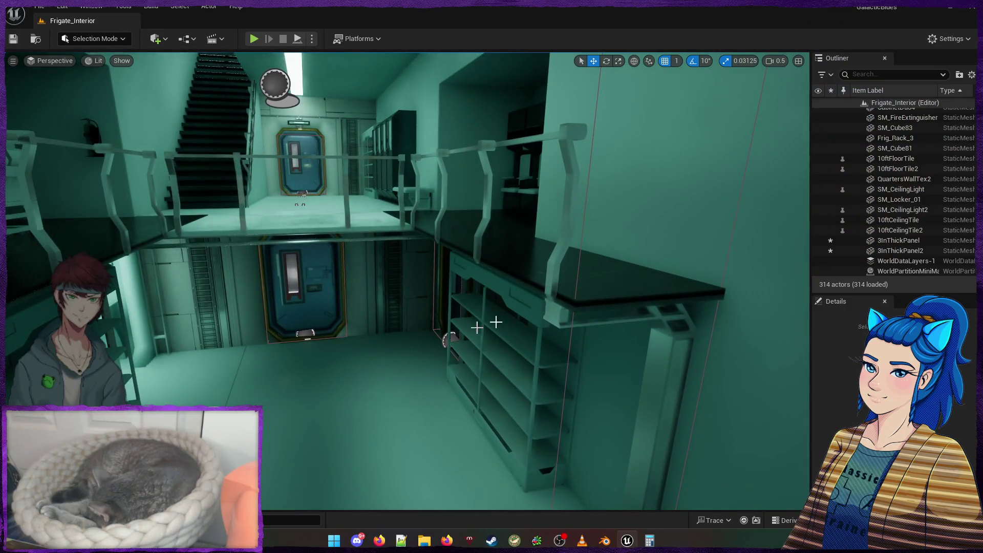
pyautogui.click(649, 273)
pyautogui.moveTo(537, 315); pyautogui.dragTo(9, 377)
# Fly and orbit around 3InThickPanel3 to check its placement beside the stair railing
pyautogui.press('w')
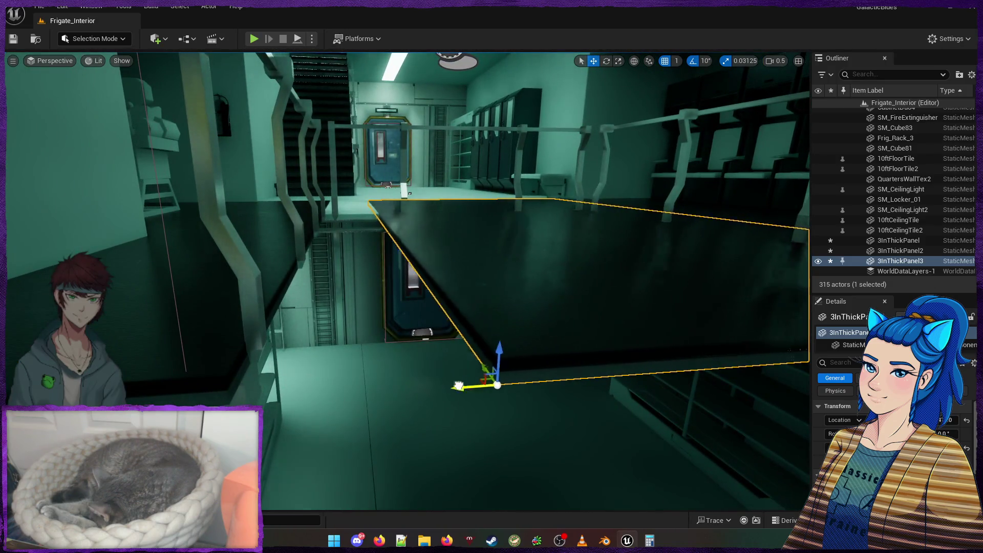
pyautogui.press('d')
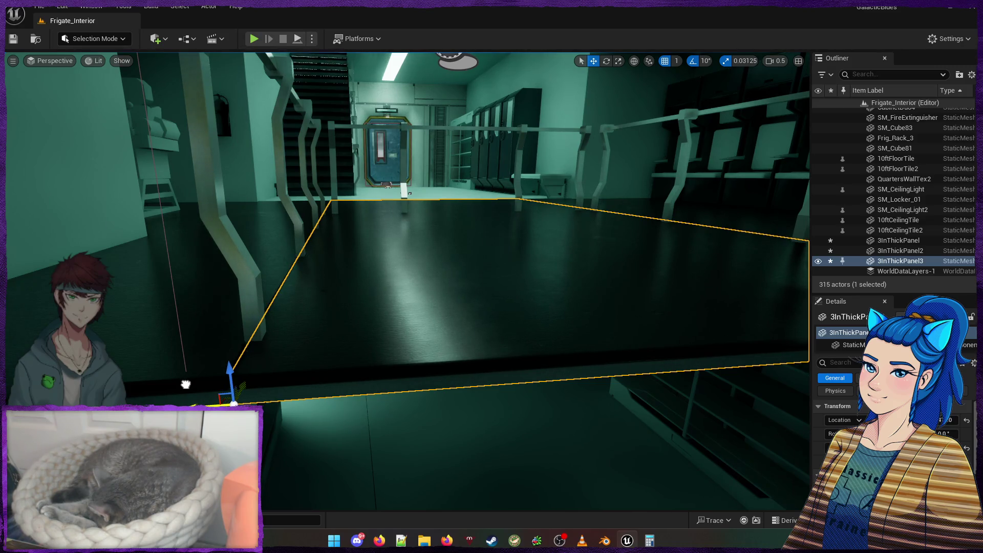
pyautogui.press('w')
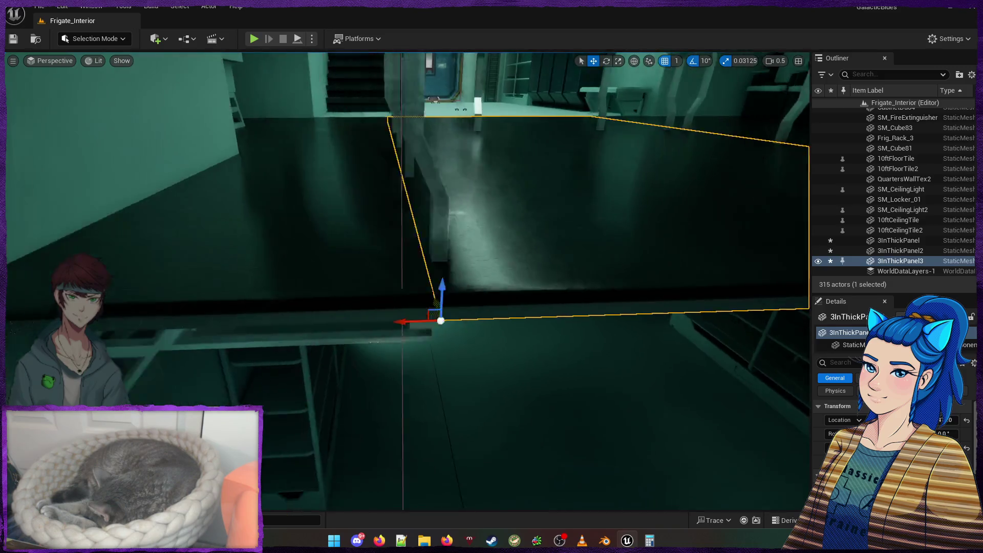
pyautogui.press('w')
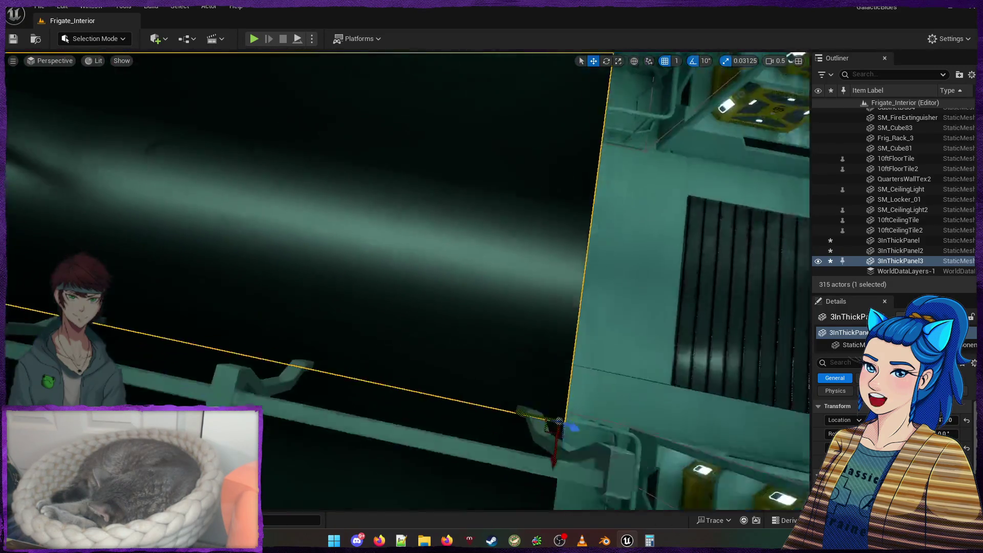
pyautogui.moveTo(320, 381); pyautogui.dragTo(319, 381)
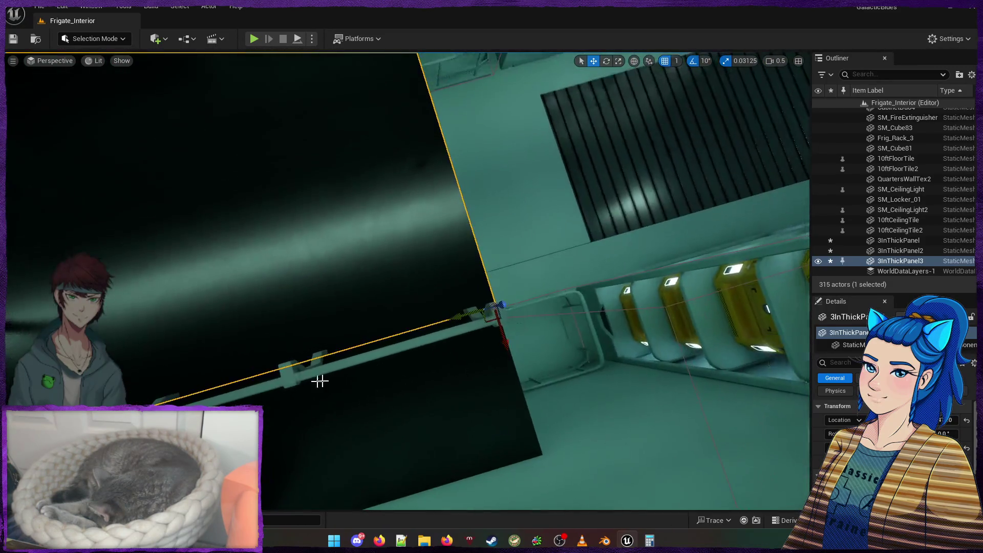
pyautogui.moveTo(406, 325)
pyautogui.mouseDown()
pyautogui.moveTo(313, 443)
pyautogui.moveTo(202, 343)
pyautogui.mouseUp()
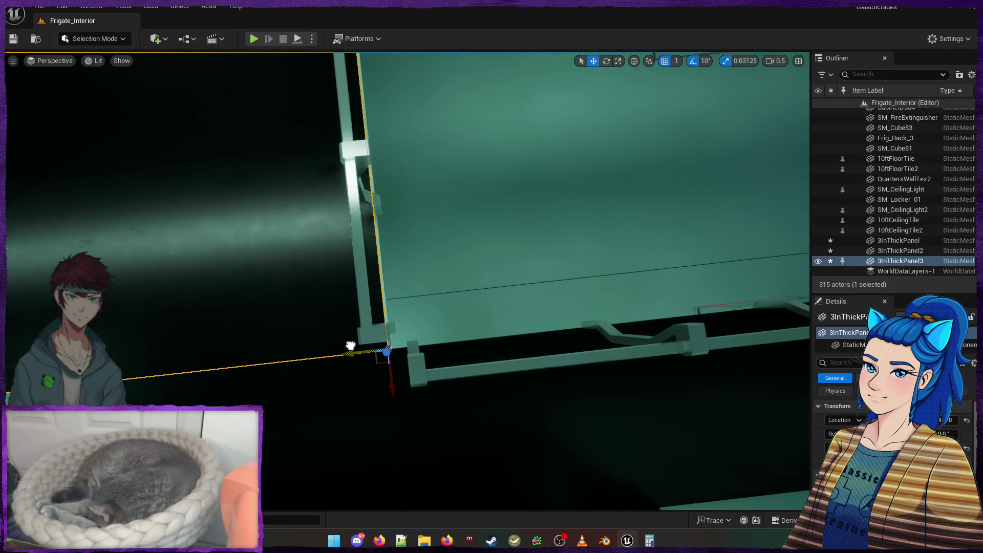
pyautogui.moveTo(353, 345)
pyautogui.mouseDown()
pyautogui.moveTo(369, 307)
pyautogui.moveTo(359, 330)
pyautogui.mouseUp()
pyautogui.moveTo(389, 366); pyautogui.dragTo(402, 366)
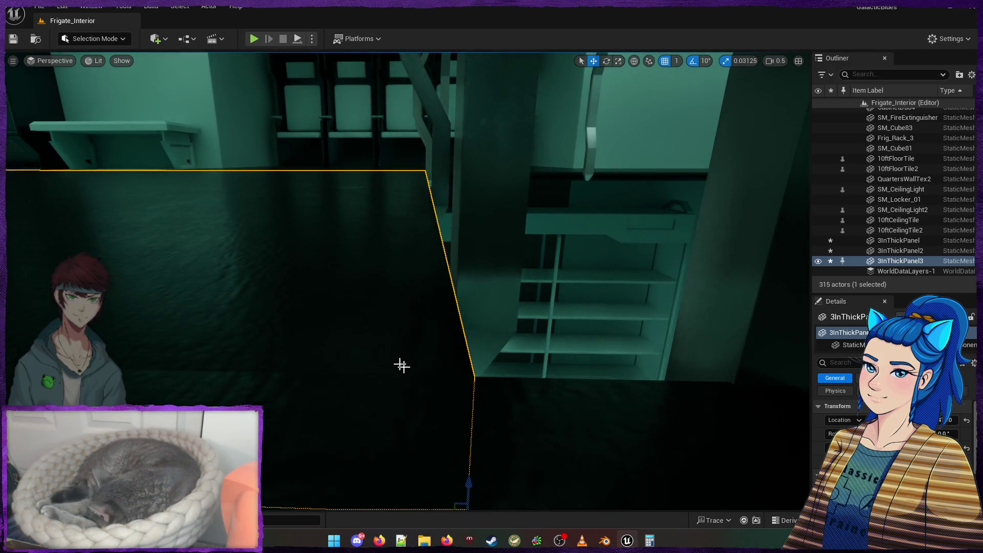
pyautogui.moveTo(450, 431); pyautogui.dragTo(428, 420)
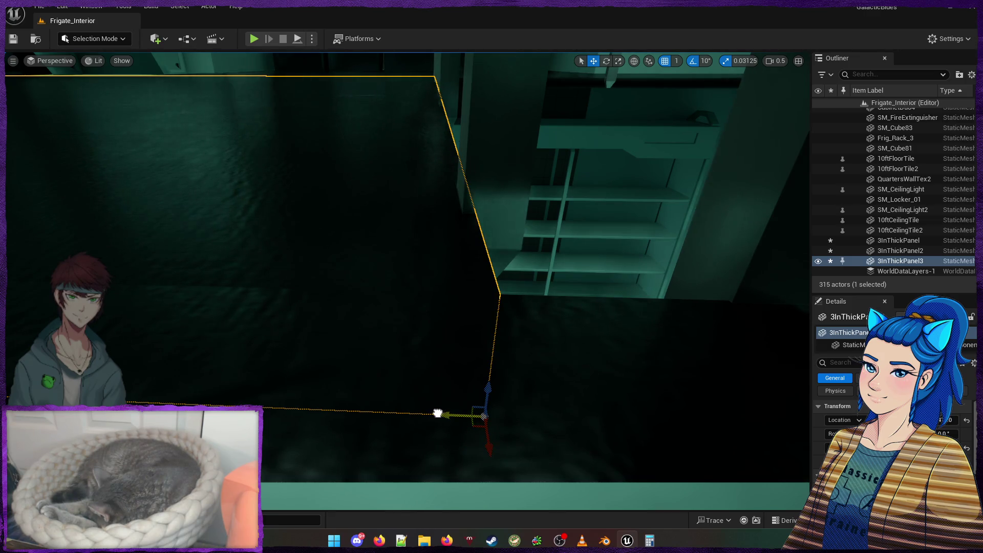
pyautogui.moveTo(432, 412); pyautogui.dragTo(432, 322)
# Switch to the scale gizmo and resize the edges of 3InThickPanel3
pyautogui.press('e')
pyautogui.press('r')
pyautogui.moveTo(676, 416); pyautogui.dragTo(696, 416)
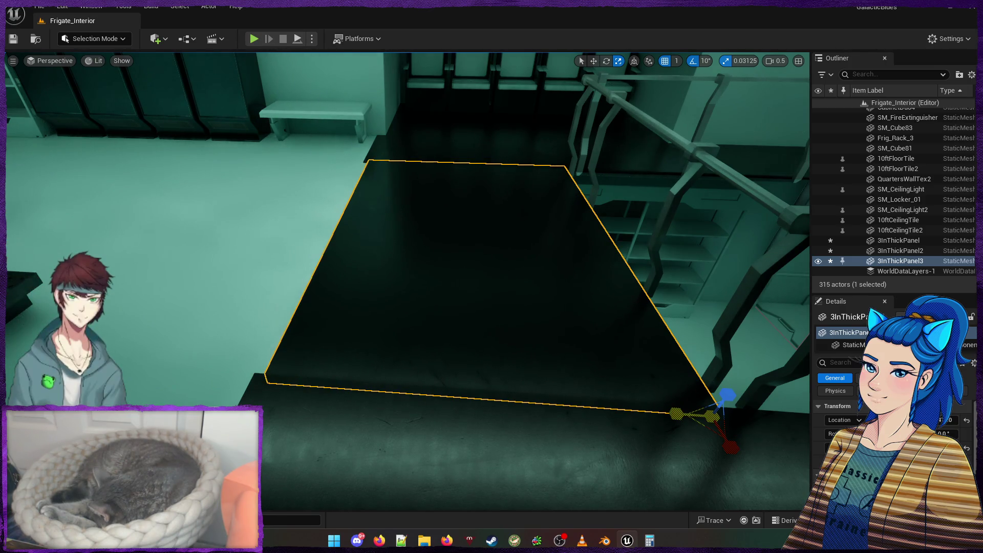
pyautogui.moveTo(594, 413); pyautogui.dragTo(662, 392)
pyautogui.moveTo(595, 319); pyautogui.dragTo(565, 322)
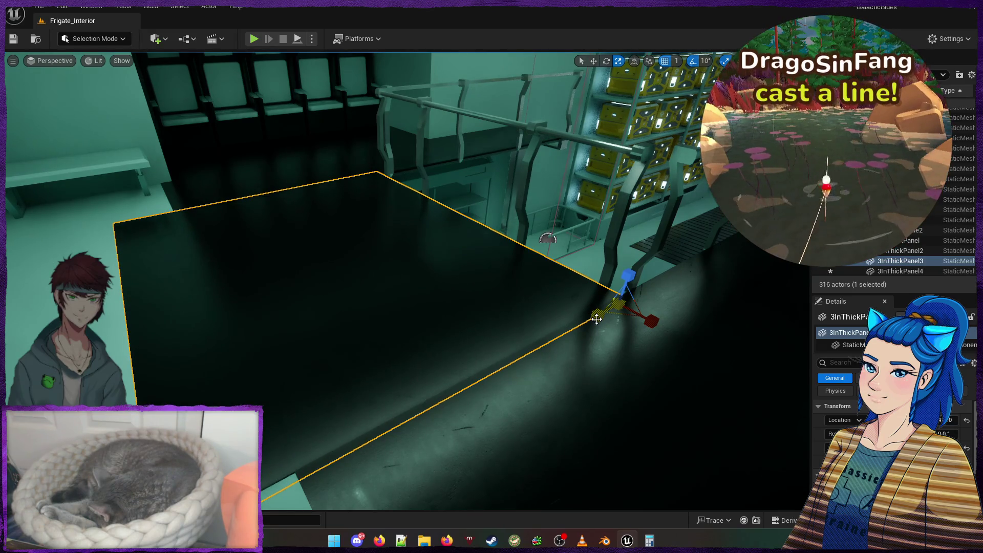
# Undo to remove the extra 3InThickPanel4, widen 3InThickPanel3's left edge outward, and check grid snap sizes
pyautogui.hotkey('ctrl', 'z')
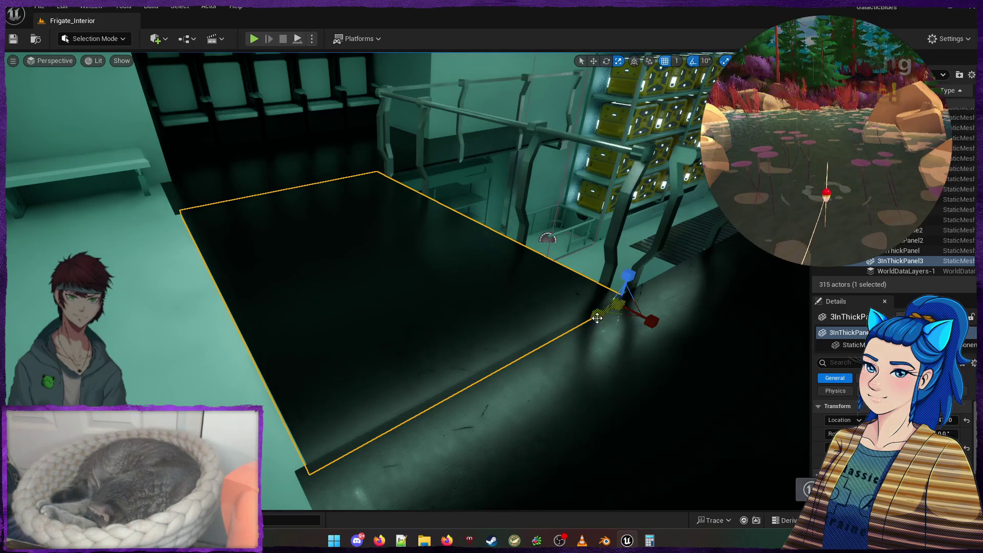
pyautogui.moveTo(598, 316)
pyautogui.mouseDown()
pyautogui.moveTo(584, 317)
pyautogui.moveTo(594, 316)
pyautogui.mouseUp()
pyautogui.scroll(5, 448, 344)
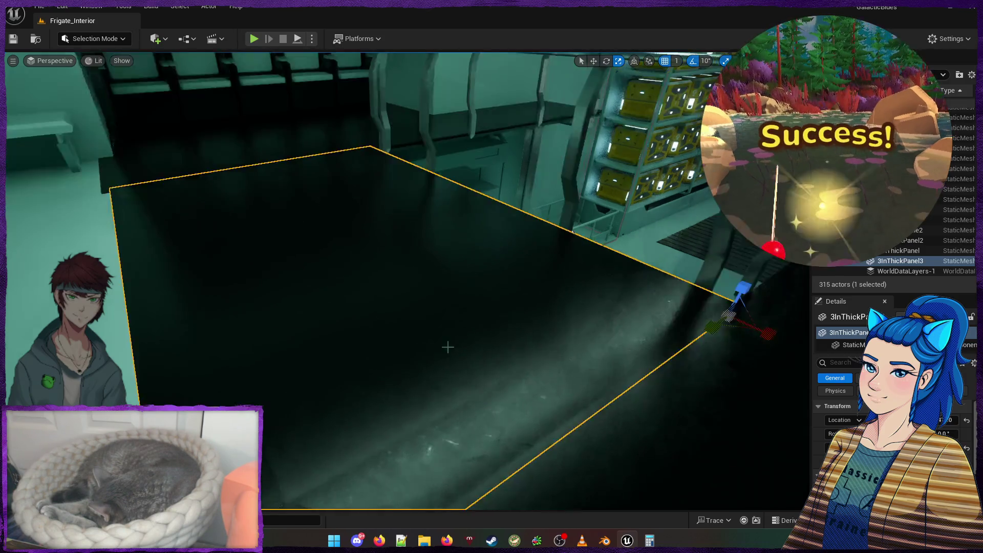
pyautogui.scroll(-5, 663, 149)
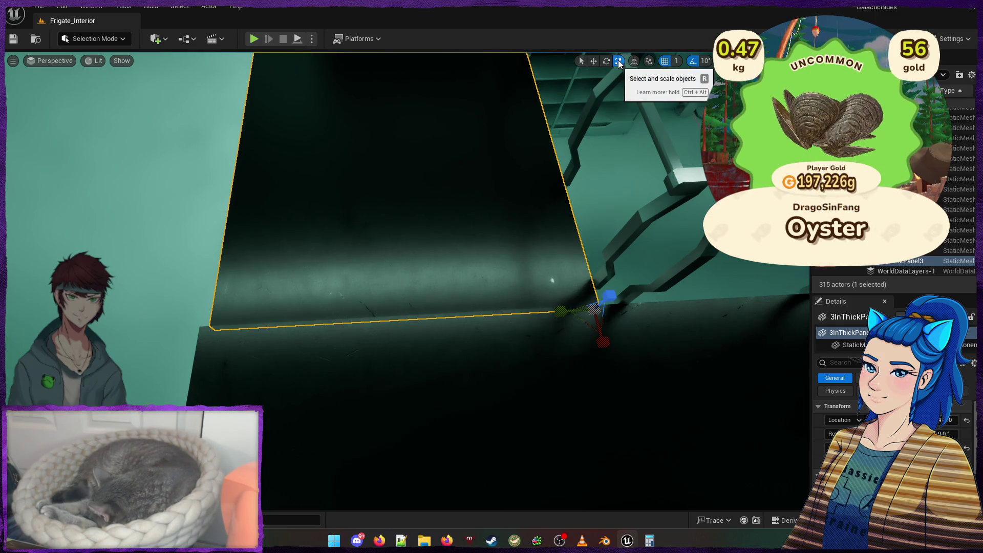
pyautogui.click(675, 61)
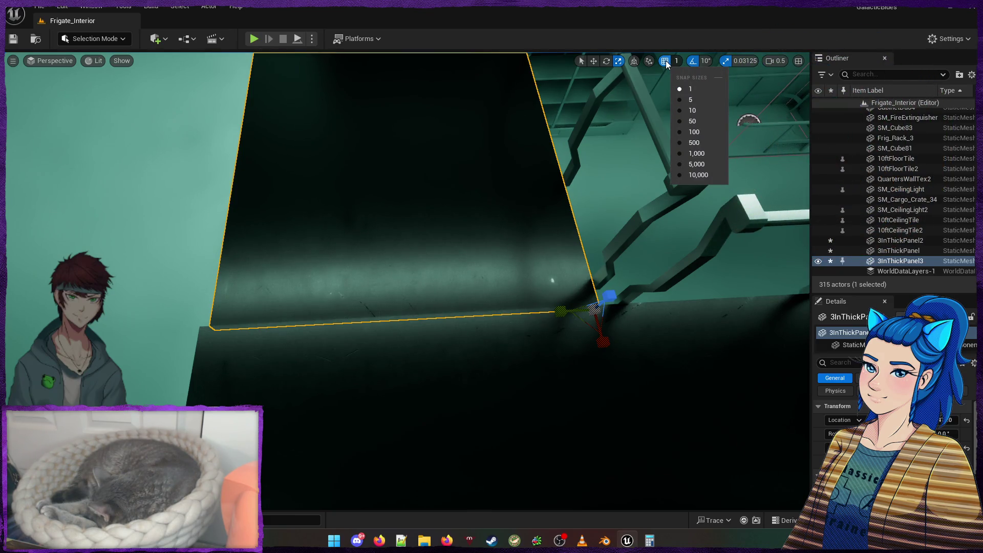
# Disable grid snapping and stretch 3InThickPanel2 outward across the floor up to the wall
pyautogui.click(665, 61)
pyautogui.moveTo(564, 310)
pyautogui.mouseDown()
pyautogui.moveTo(552, 311)
pyautogui.moveTo(561, 311)
pyautogui.mouseUp()
pyautogui.click(456, 354)
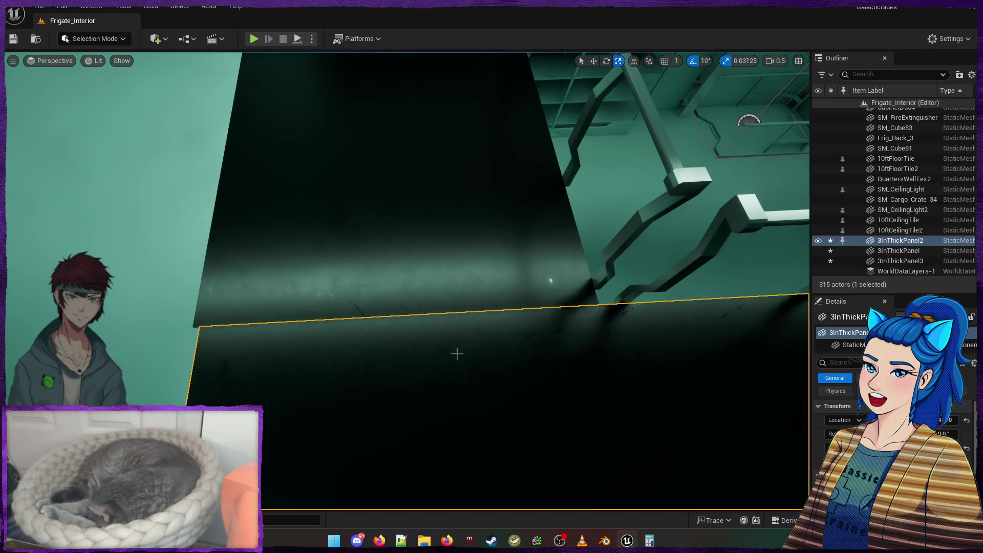
pyautogui.moveTo(505, 352)
pyautogui.mouseDown()
pyautogui.moveTo(500, 391)
pyautogui.moveTo(483, 335)
pyautogui.mouseUp()
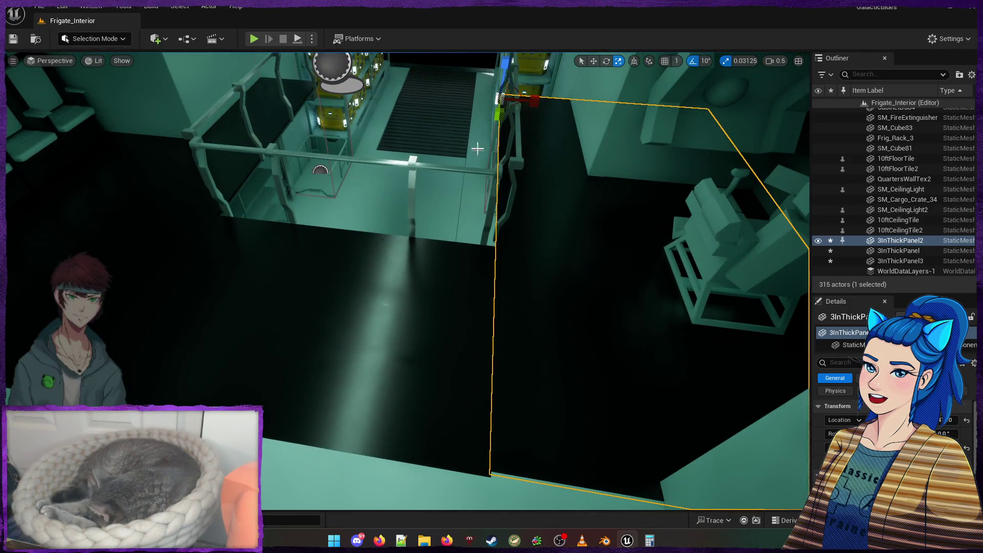
pyautogui.moveTo(497, 114)
pyautogui.mouseDown()
pyautogui.moveTo(498, 153)
pyautogui.moveTo(486, 174)
pyautogui.mouseUp()
pyautogui.moveTo(774, 234)
pyautogui.mouseDown()
pyautogui.moveTo(763, 235)
pyautogui.moveTo(773, 234)
pyautogui.mouseUp()
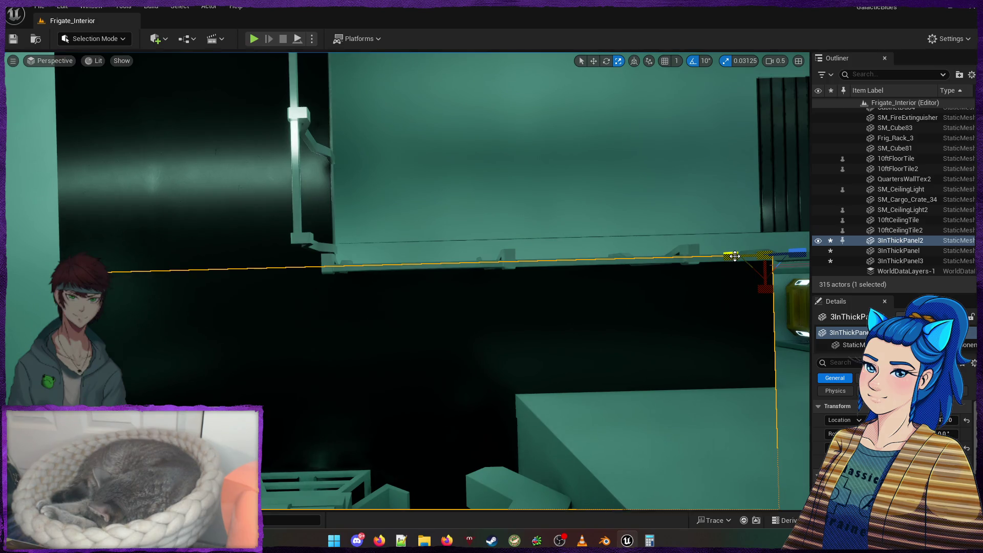
# Extend 3InThickPanel3's left edge over the lower floor beside the stairs, then re-enable grid snapping
pyautogui.click(496, 267)
pyautogui.press('f')
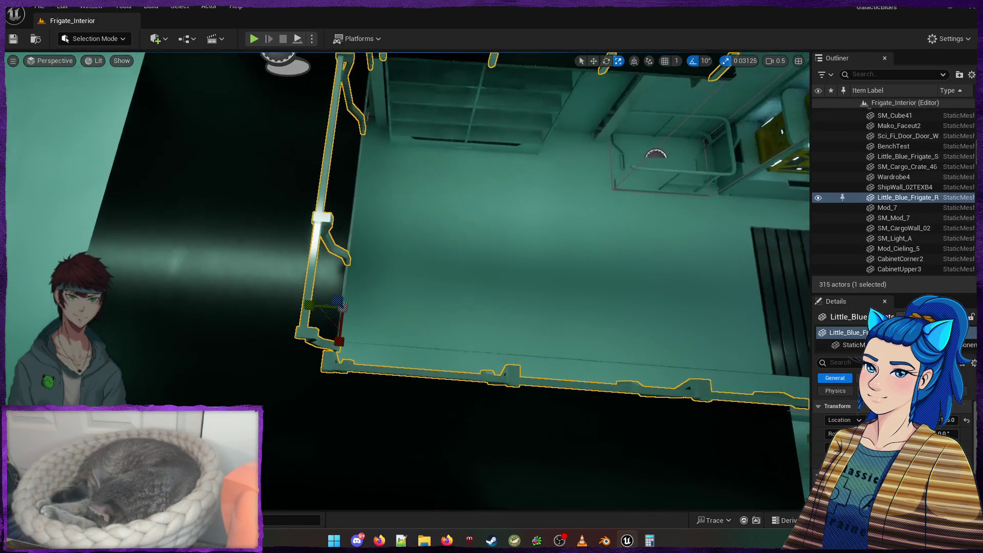
pyautogui.hotkey('ctrl', 'z')
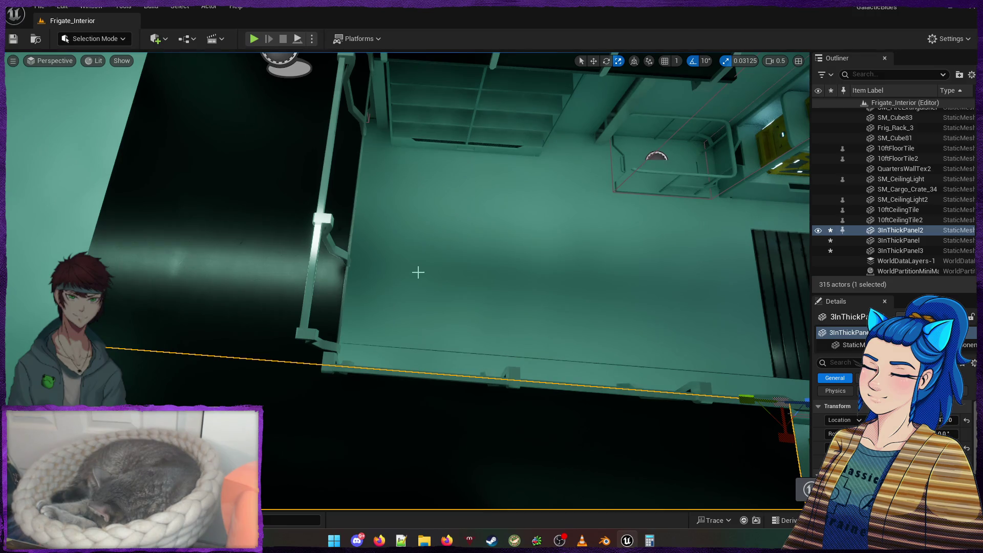
pyautogui.click(355, 288)
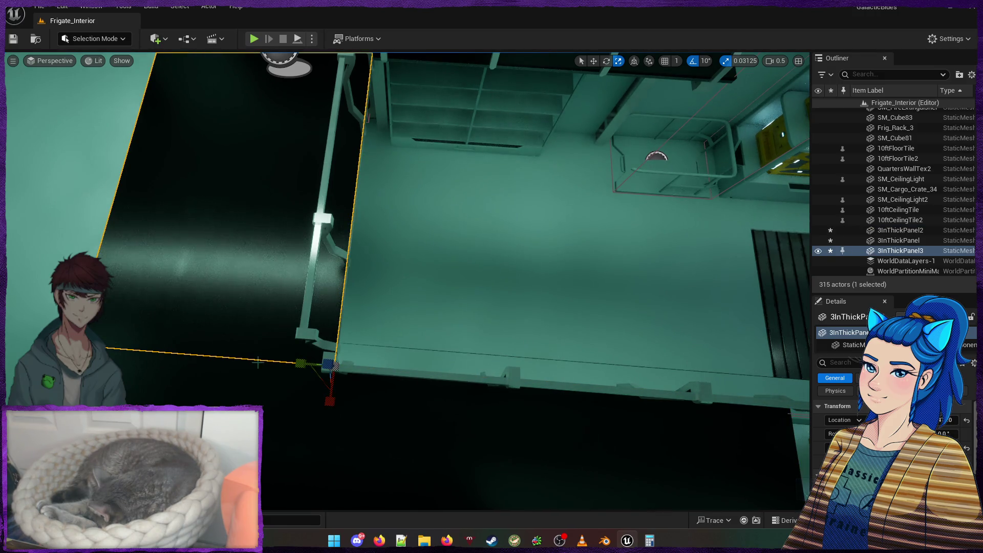
pyautogui.moveTo(264, 360); pyautogui.dragTo(264, 294)
pyautogui.moveTo(357, 361); pyautogui.dragTo(357, 362)
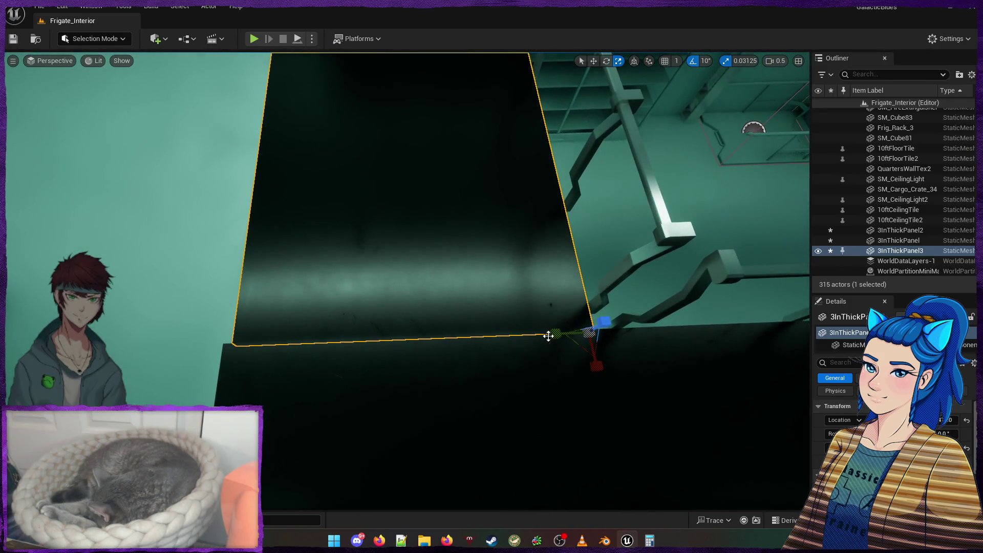
pyautogui.moveTo(550, 336)
pyautogui.mouseDown()
pyautogui.moveTo(533, 336)
pyautogui.moveTo(549, 335)
pyautogui.moveTo(226, 65)
pyautogui.moveTo(382, 298)
pyautogui.mouseUp()
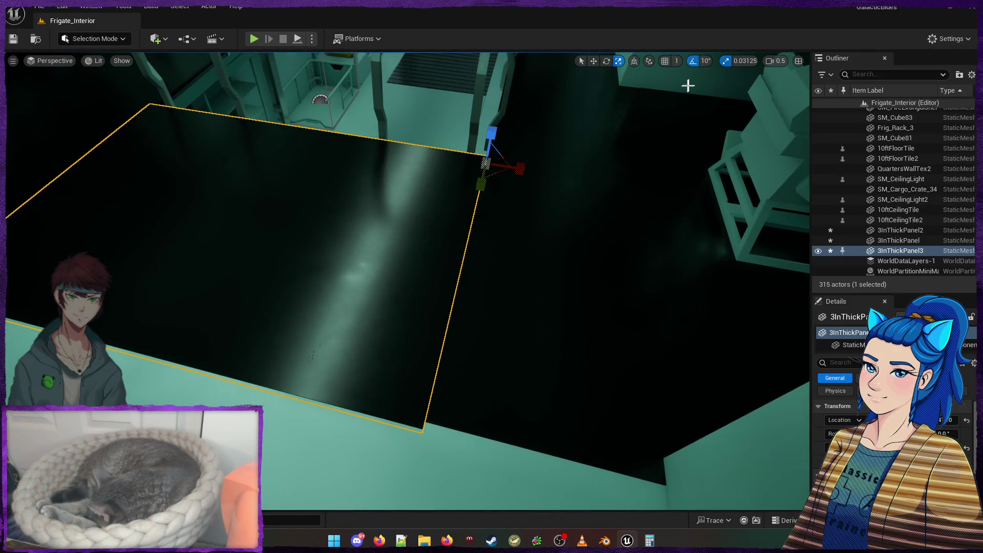
pyautogui.click(667, 60)
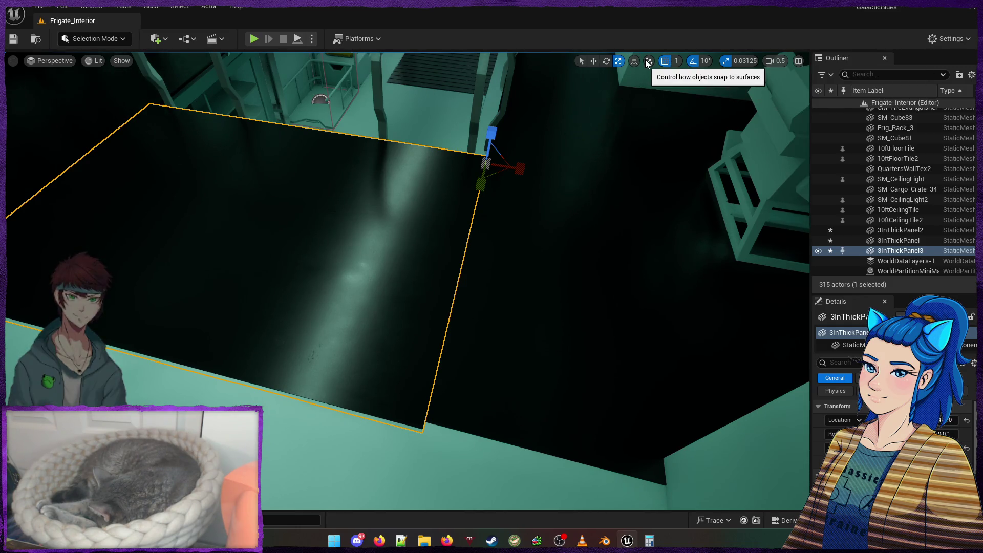
# Stretch 3InThickPanel3 along Y with 0.0625 then 0.1 scale snap, restoring snap to 0.03125
pyautogui.click(738, 60)
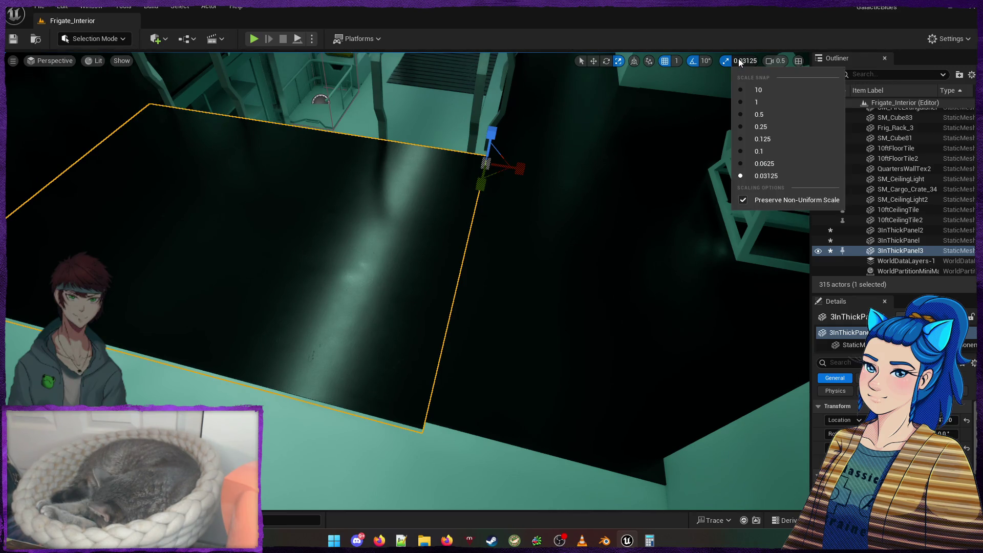
pyautogui.click(738, 165)
pyautogui.moveTo(483, 180)
pyautogui.mouseDown()
pyautogui.moveTo(471, 226)
pyautogui.moveTo(476, 197)
pyautogui.mouseUp()
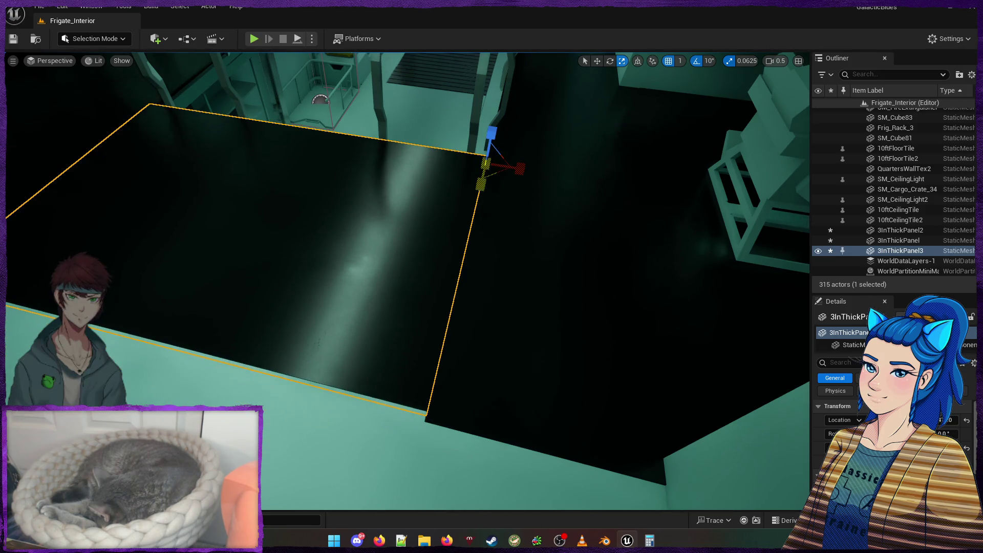
pyautogui.click(737, 62)
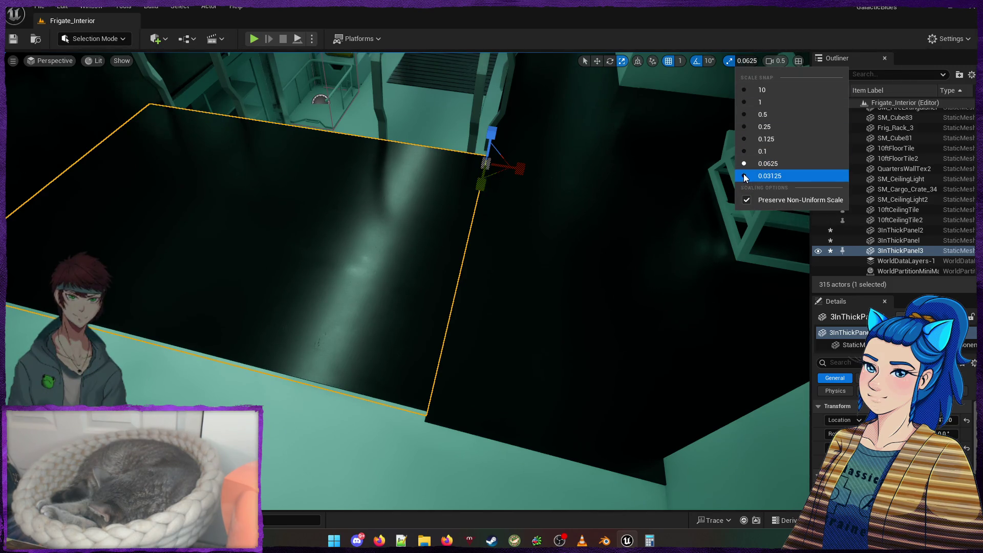
pyautogui.click(745, 152)
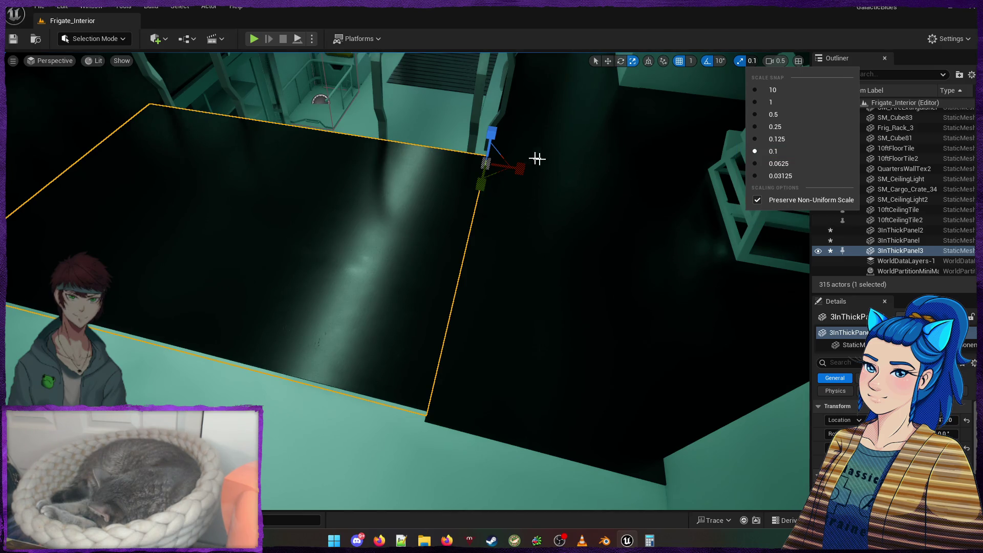
pyautogui.moveTo(480, 184)
pyautogui.mouseDown()
pyautogui.moveTo(479, 197)
pyautogui.moveTo(480, 184)
pyautogui.mouseUp()
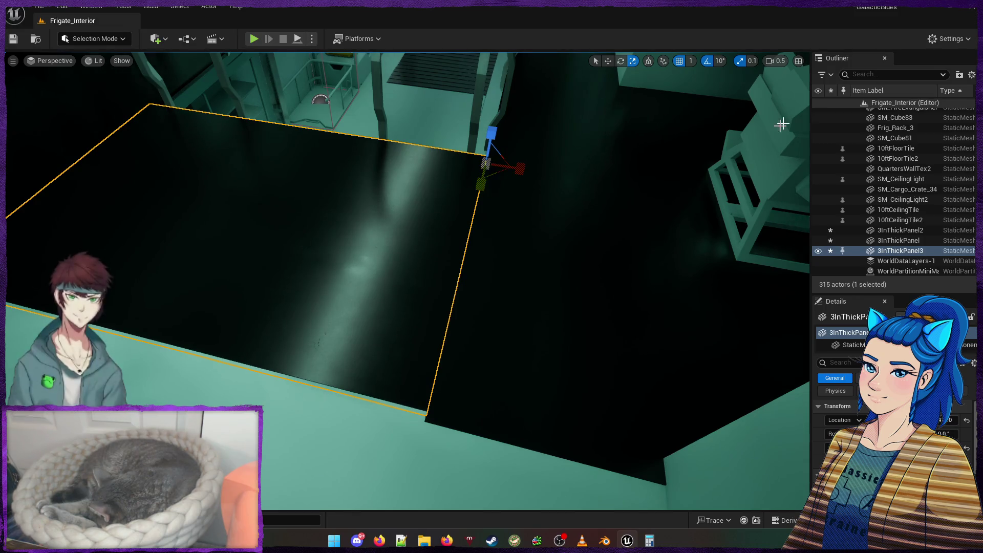
pyautogui.click(751, 61)
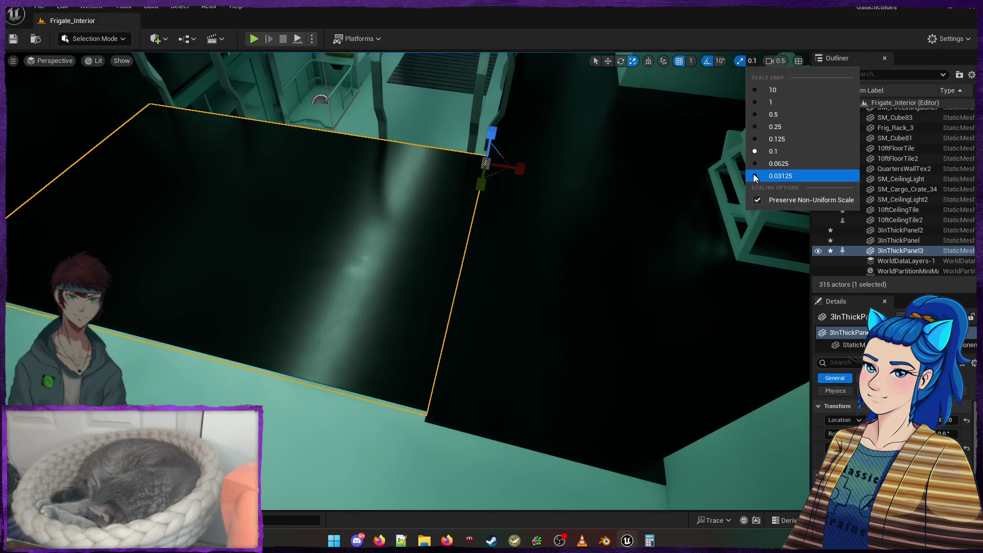
pyautogui.click(768, 175)
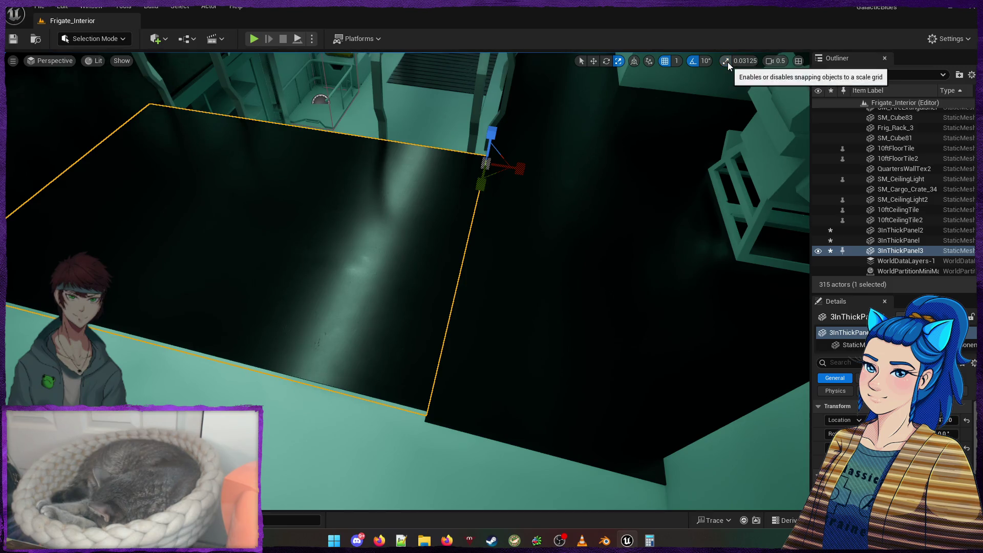
# Frame and inspect 3InThickPanel2 and 3InThickPanel3, then clear the selection
pyautogui.click(484, 186)
pyautogui.press('f')
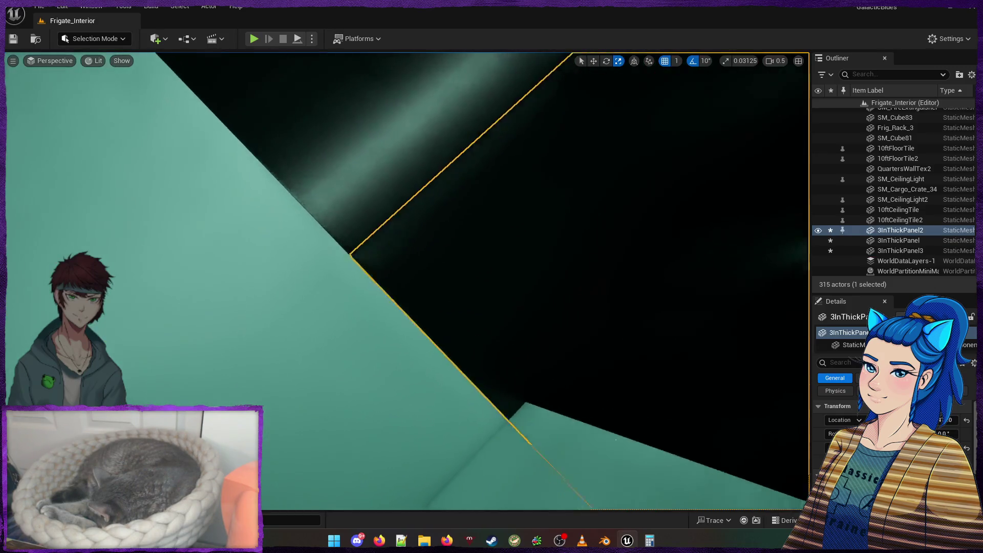
pyautogui.scroll(-10, 408, 281)
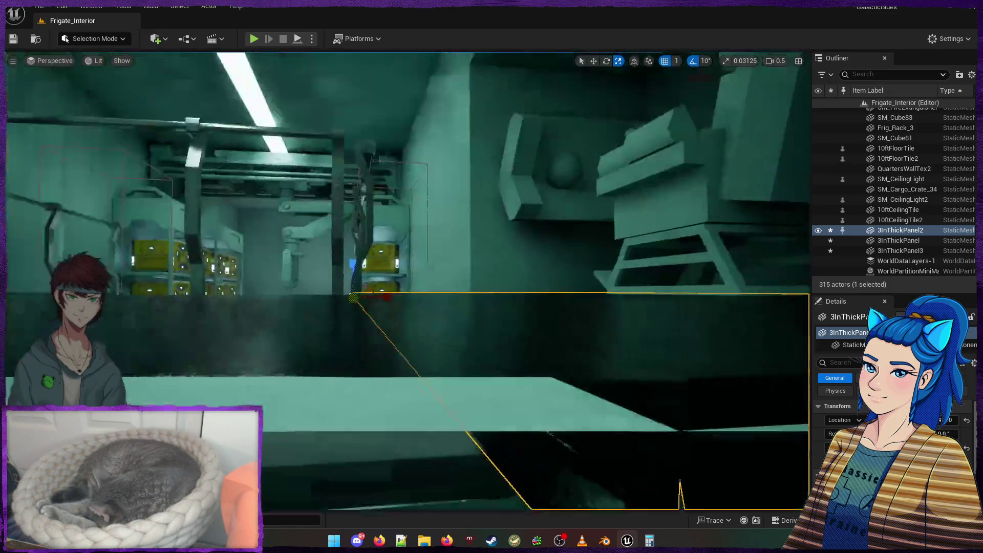
pyautogui.click(382, 281)
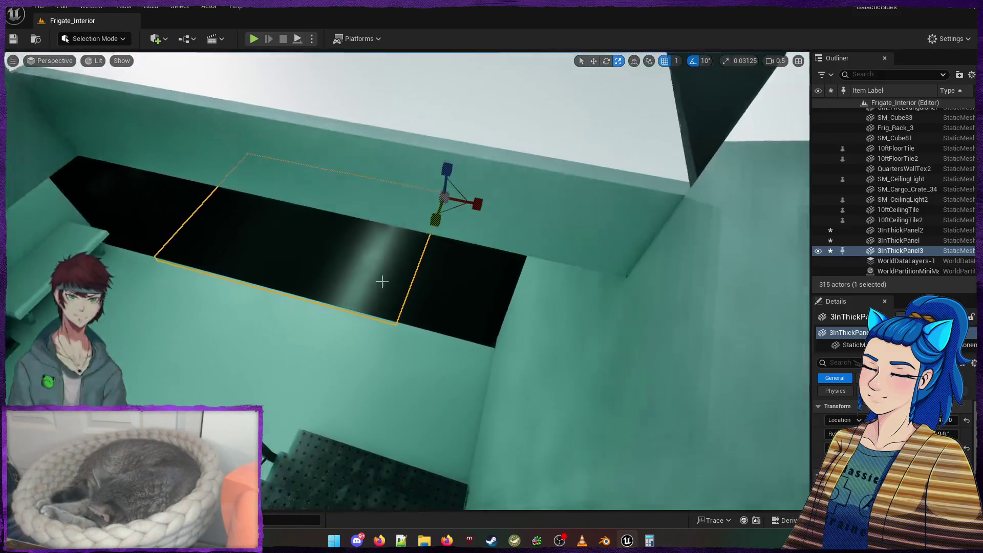
pyautogui.press('Escape')
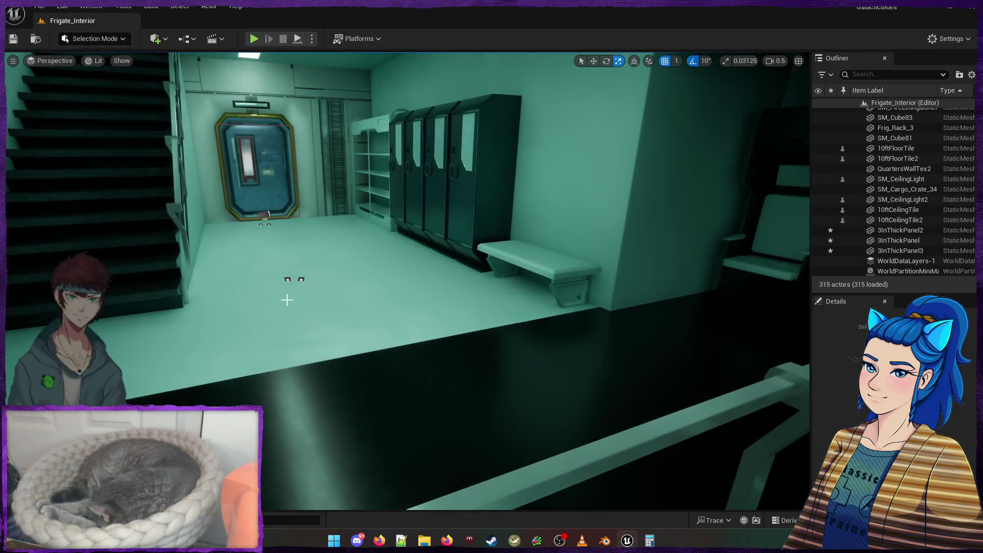
# Delete the redundant Little_Blue_Frigate_S floor mesh and check the lower deck below
pyautogui.click(287, 300)
pyautogui.press('Delete')
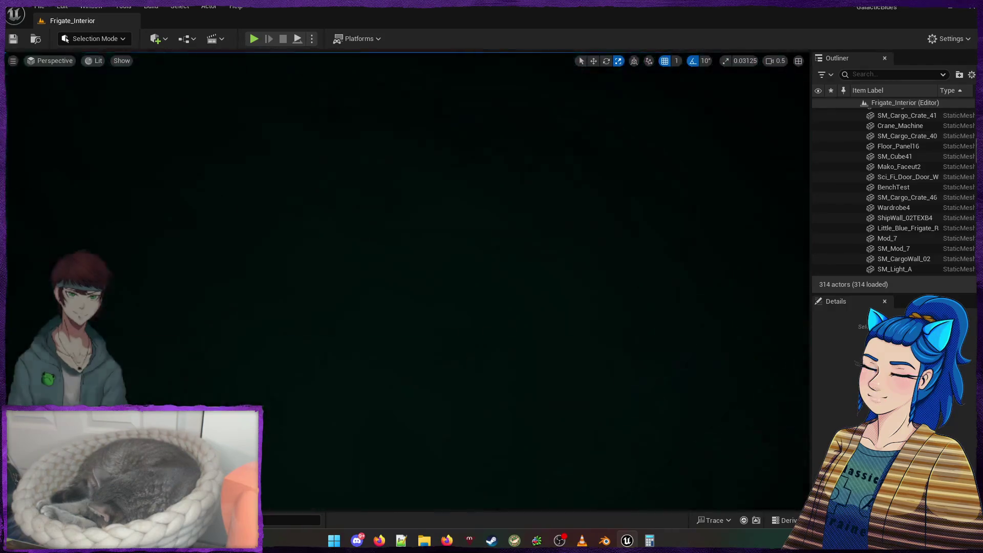
pyautogui.press('Up')
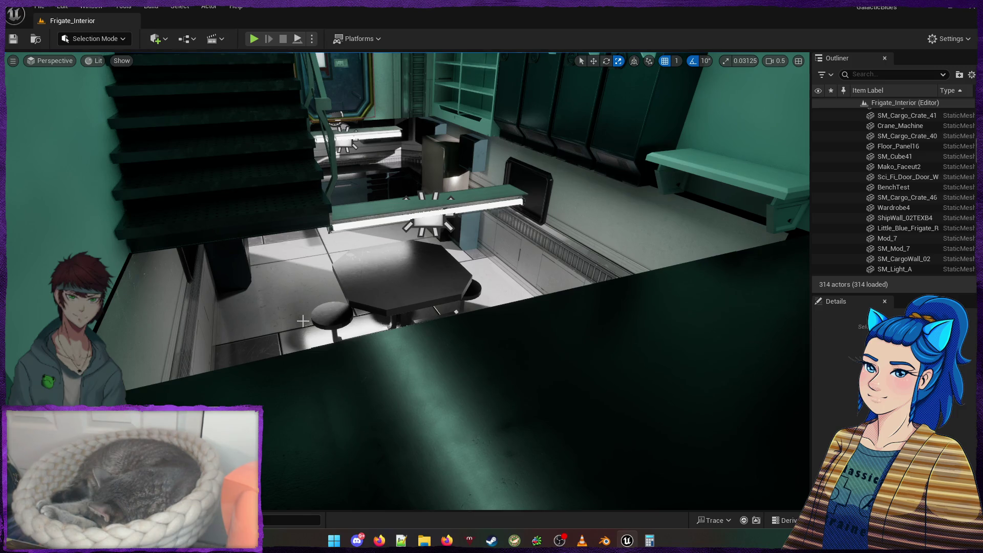
pyautogui.hotkey('ctrl', 'space')
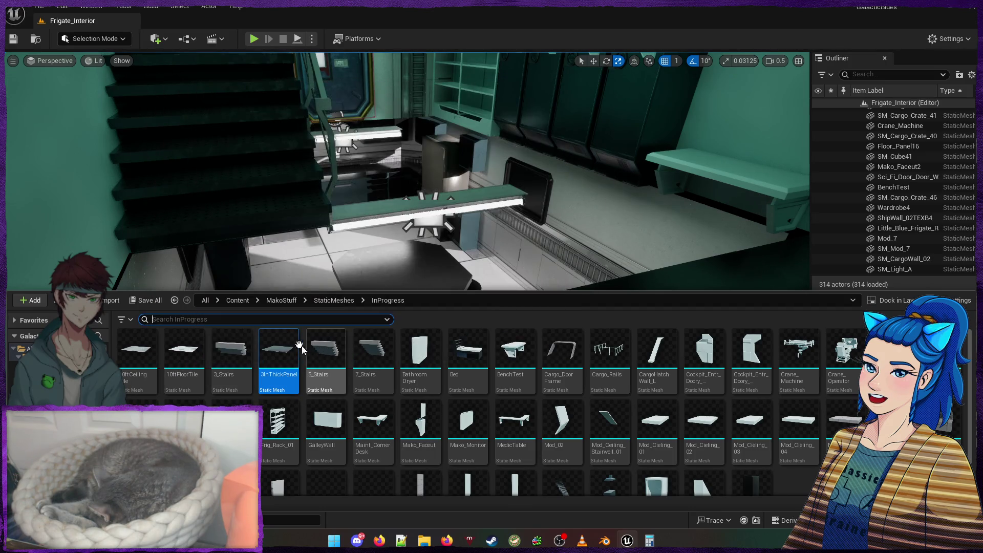
# Duplicate the 10ftFloorTile asset as 10ftFloorTile2 and open it in the mesh editor
pyautogui.moveTo(196, 341)
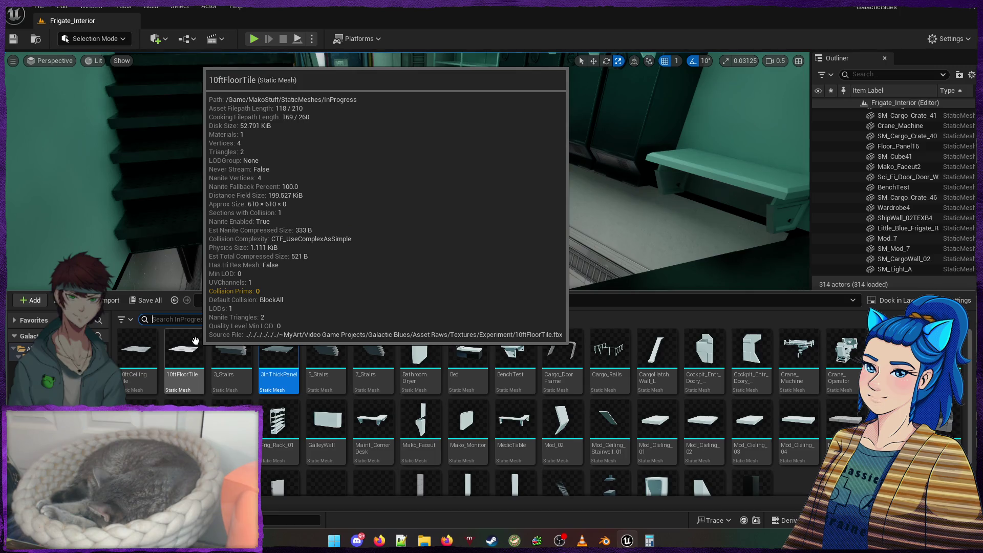
pyautogui.rightClick(196, 341)
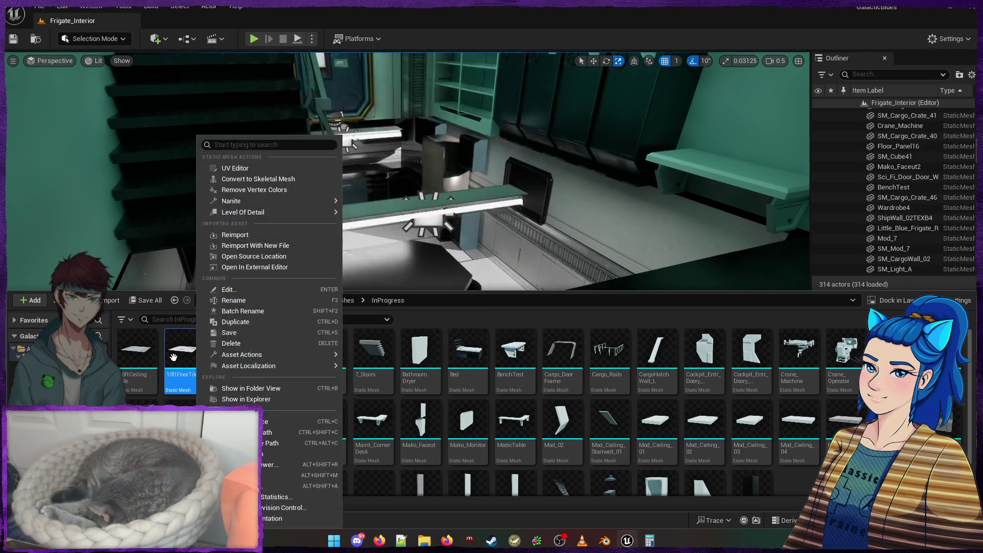
pyautogui.click(267, 323)
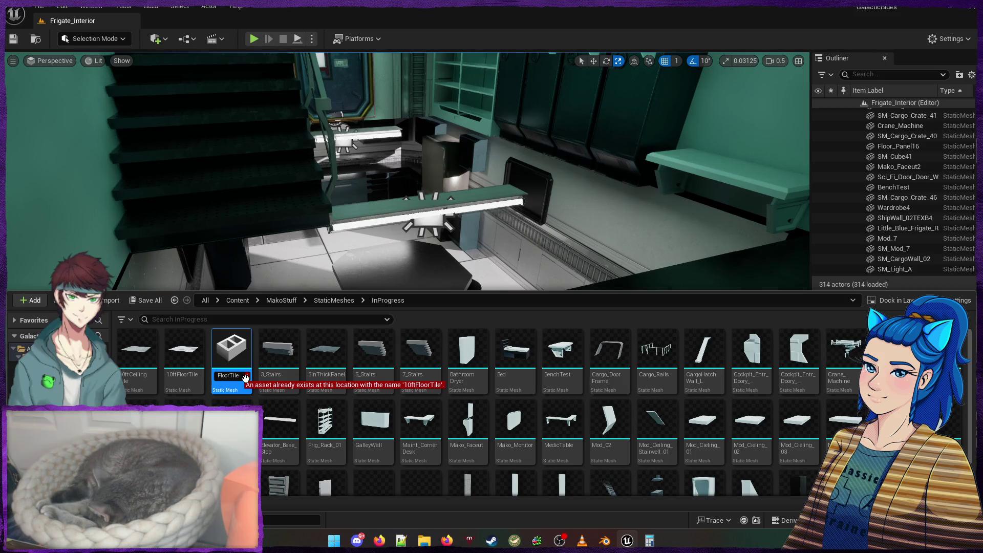
pyautogui.press('Return')
pyautogui.doubleClick(240, 365)
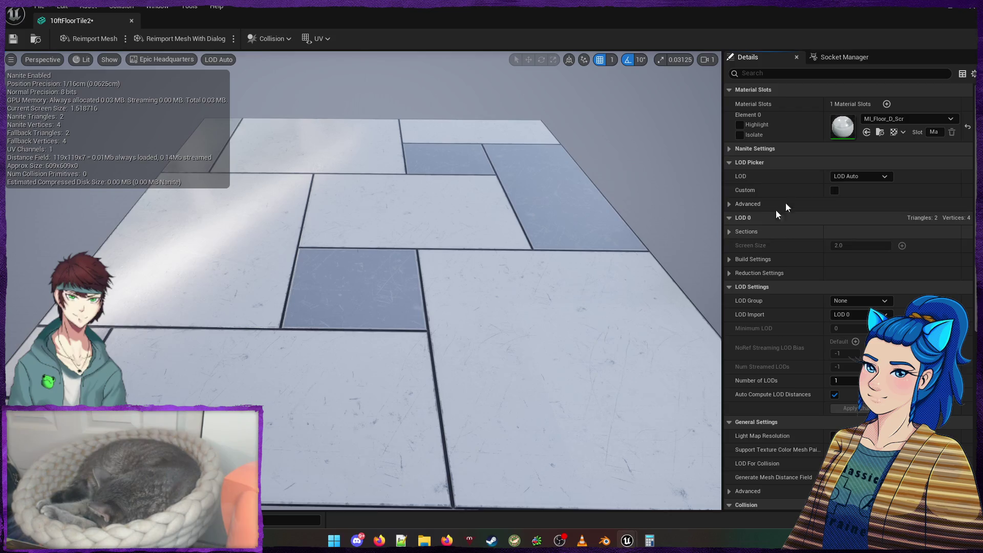
# Set 10ftFloorTile2's Element 0 material to MI_Coaster and close the mesh editor
pyautogui.click(880, 119)
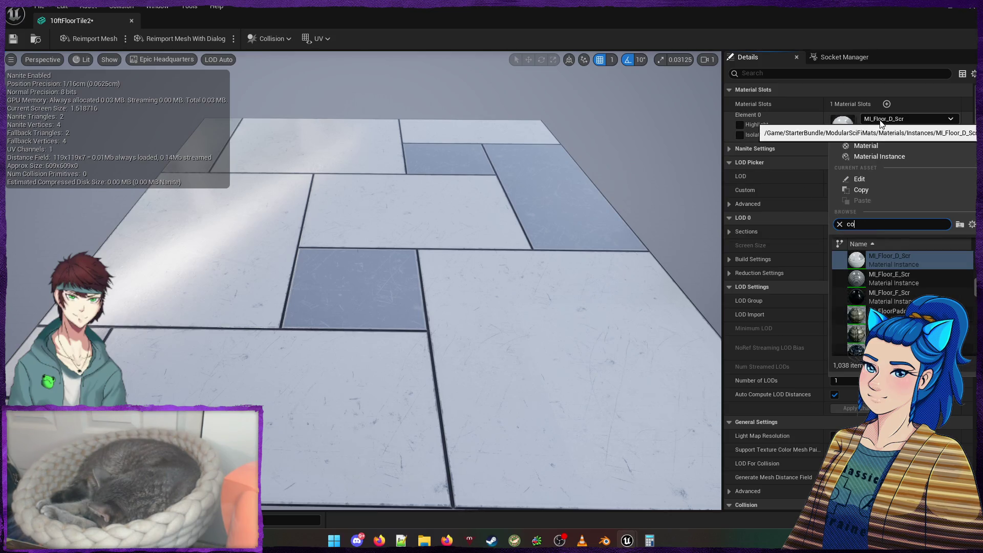
pyautogui.write('aster')
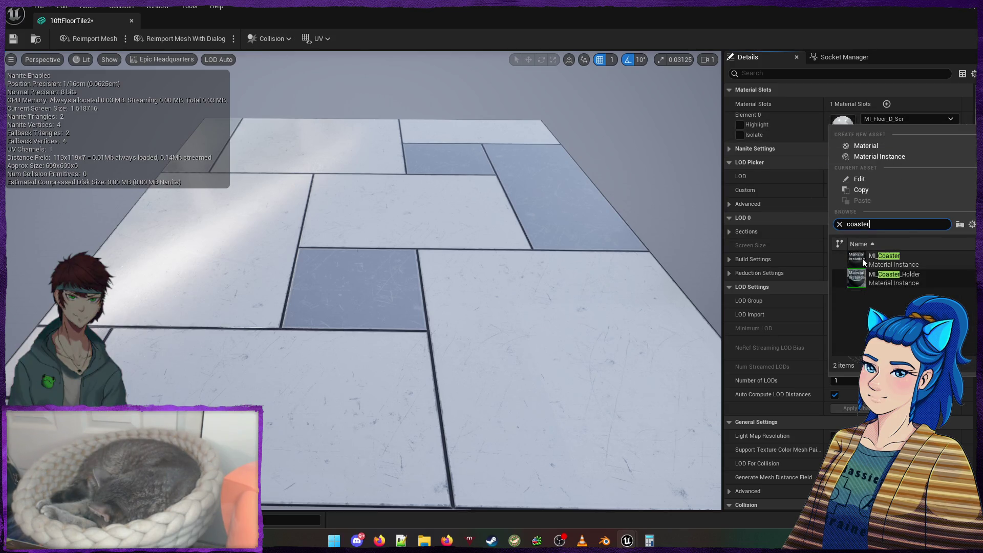
pyautogui.click(860, 258)
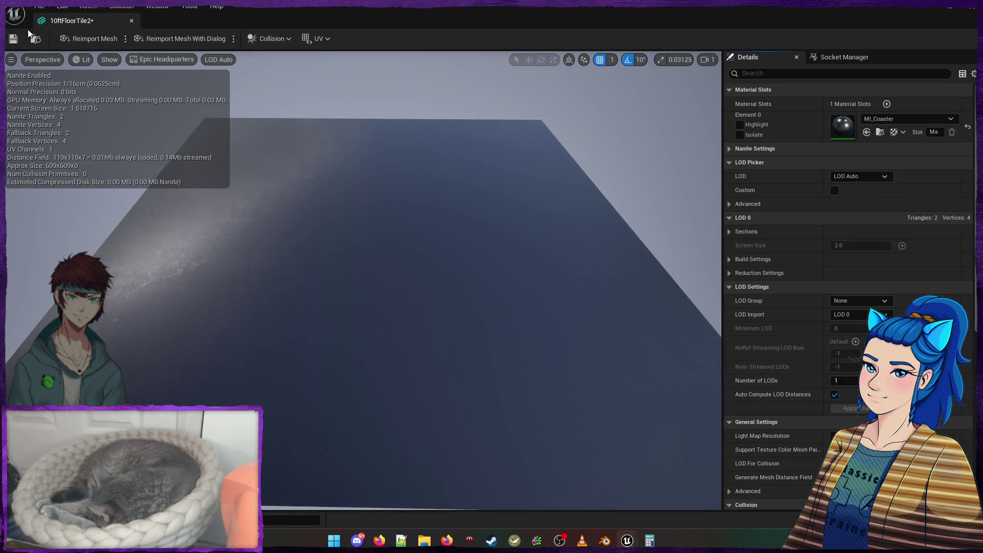
pyautogui.click(132, 20)
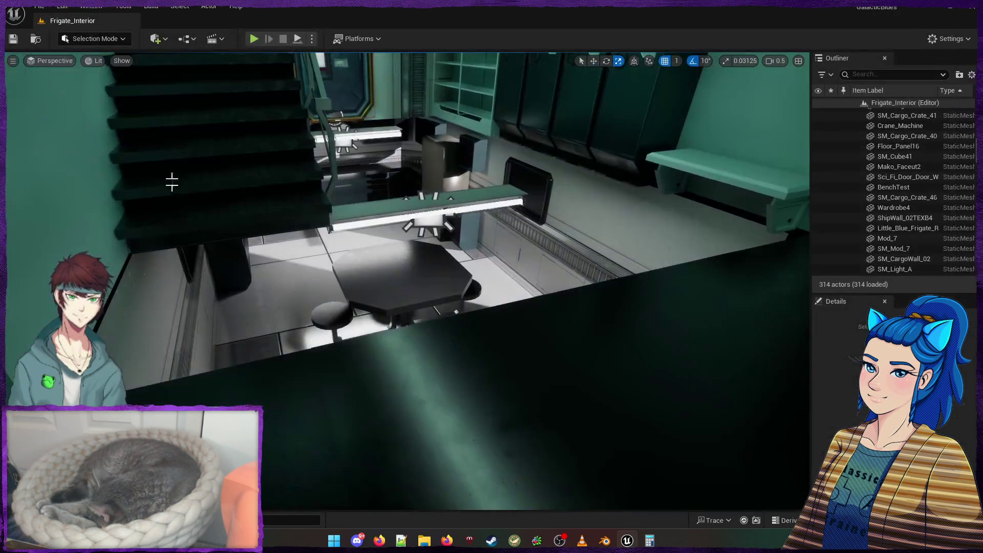
# Drag 10ftFloorTile2 from the Content Drawer into the level and select the new tile
pyautogui.hotkey('ctrl', 'space')
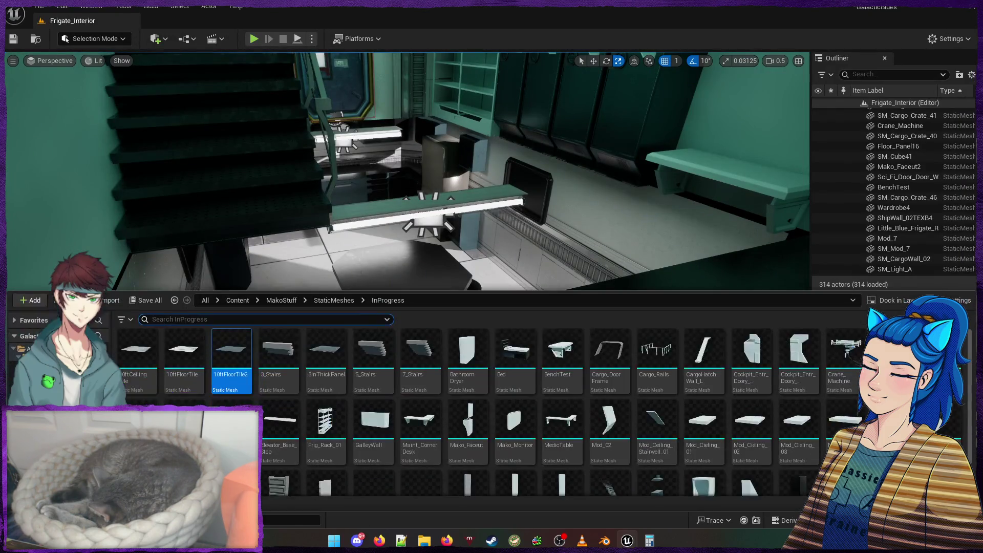
pyautogui.moveTo(237, 346); pyautogui.dragTo(371, 264)
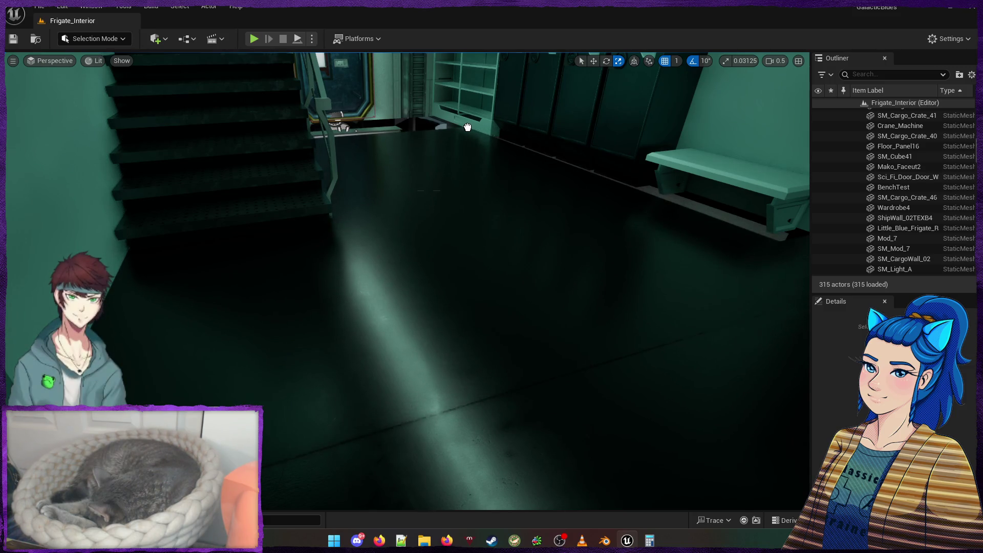
pyautogui.click(447, 191)
pyautogui.moveTo(447, 191); pyautogui.dragTo(368, 199)
pyautogui.moveTo(187, 374); pyautogui.dragTo(210, 380)
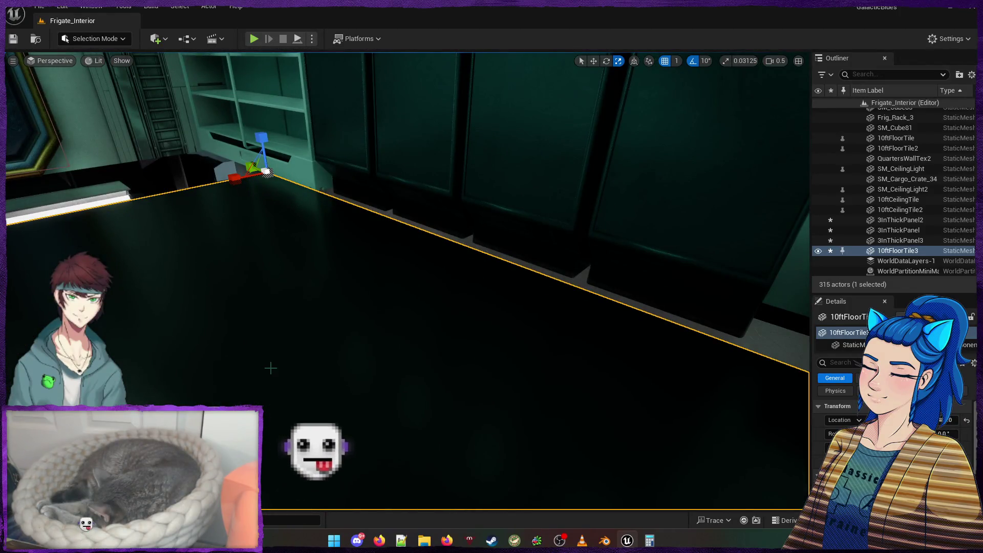
# Switch the new tile to the Move tool and view it between the stairs and door
pyautogui.press('q')
pyautogui.moveTo(270, 368); pyautogui.dragTo(270, 368)
pyautogui.moveTo(390, 325); pyautogui.dragTo(390, 325)
pyautogui.press('w')
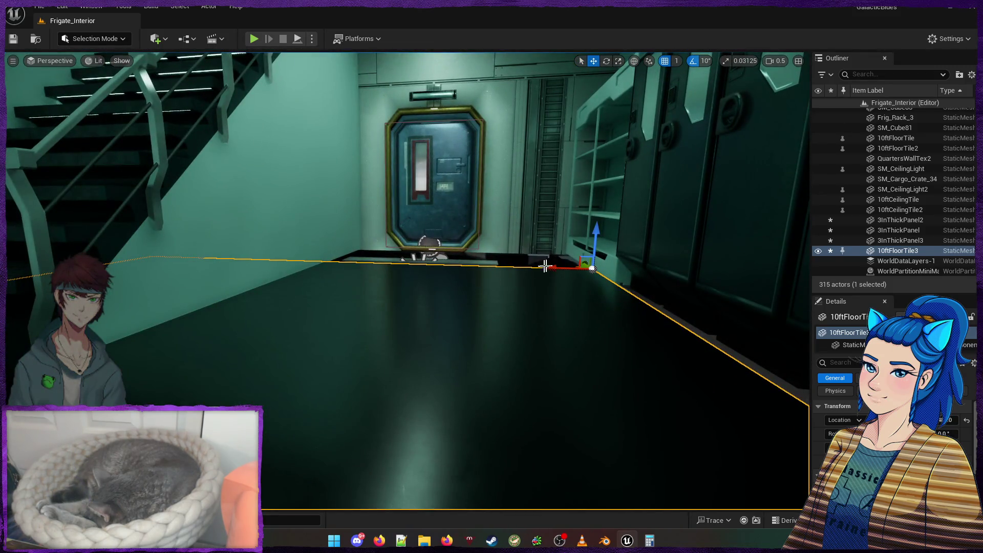
pyautogui.moveTo(647, 279); pyautogui.dragTo(647, 279)
pyautogui.moveTo(540, 292); pyautogui.dragTo(540, 291)
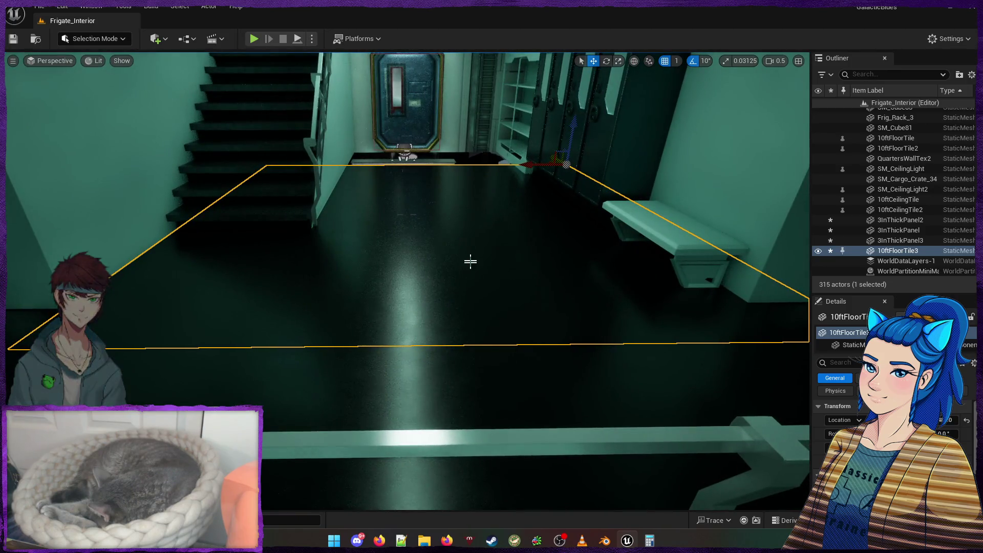
pyautogui.rightClick(499, 183)
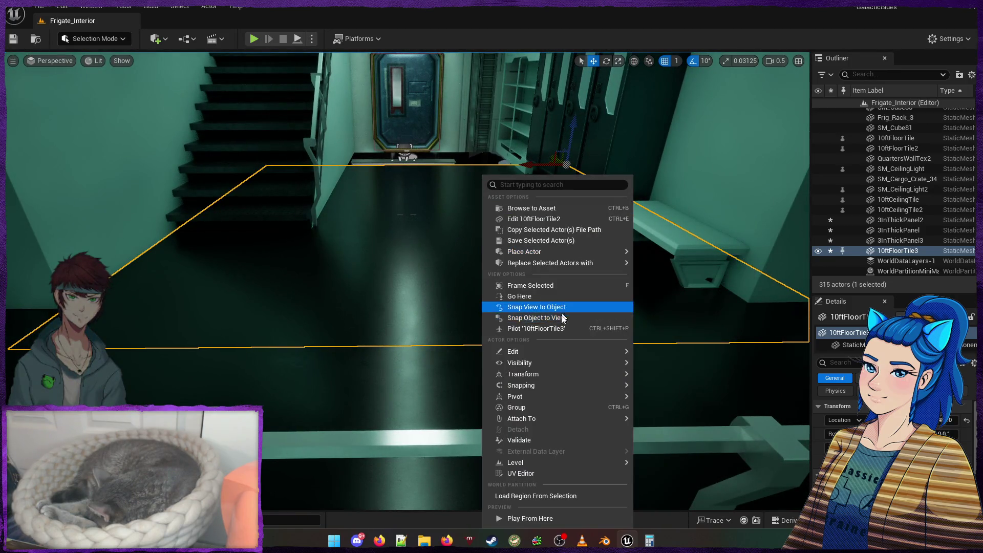
# Mirror 10ftFloorTile3 along Y and lower it into the floor gap
pyautogui.moveTo(542, 374)
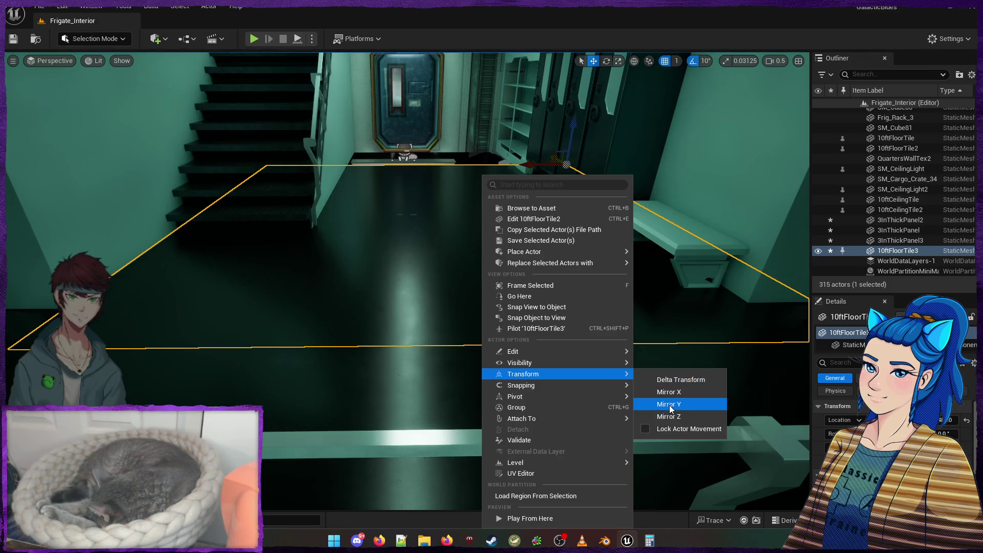
pyautogui.click(668, 404)
pyautogui.moveTo(552, 155)
pyautogui.mouseDown()
pyautogui.moveTo(588, 197)
pyautogui.moveTo(614, 258)
pyautogui.moveTo(658, 208)
pyautogui.moveTo(669, 236)
pyautogui.moveTo(559, 259)
pyautogui.mouseUp()
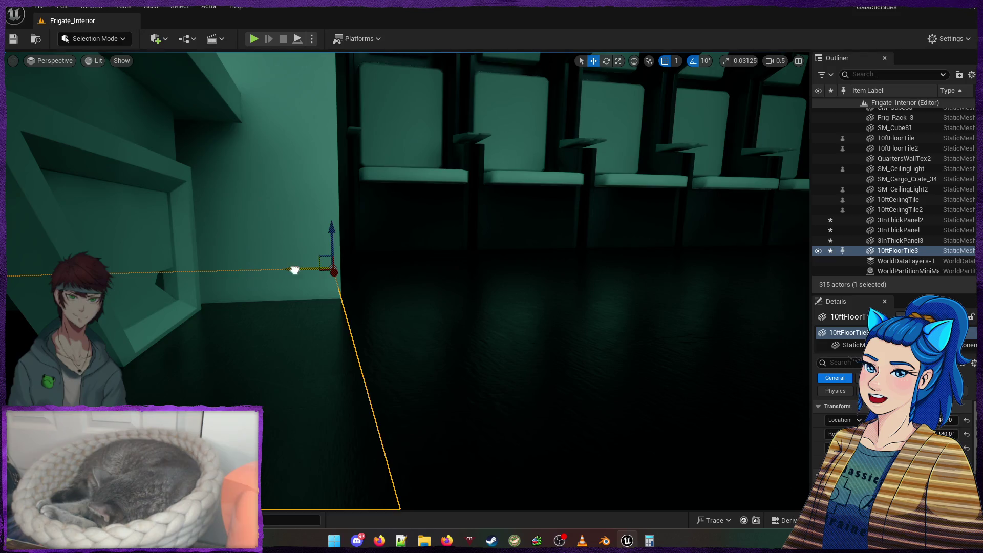
# Align 10ftFloorTile3 with the wall corner along X and lower it to floor height
pyautogui.moveTo(266, 269)
pyautogui.mouseDown()
pyautogui.moveTo(235, 269)
pyautogui.moveTo(257, 268)
pyautogui.mouseUp()
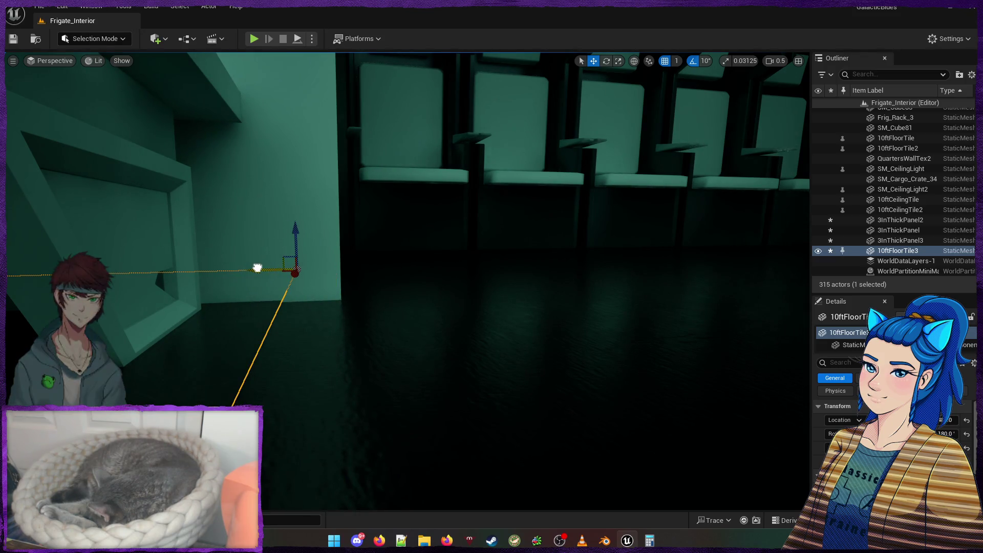
pyautogui.moveTo(388, 302)
pyautogui.mouseDown()
pyautogui.moveTo(395, 289)
pyautogui.moveTo(632, 277)
pyautogui.mouseUp()
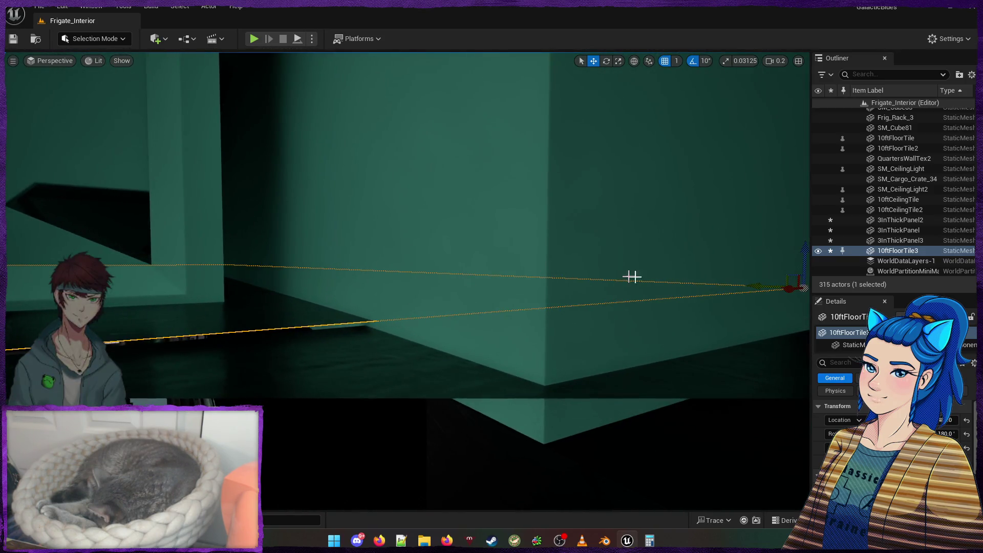
pyautogui.moveTo(802, 260); pyautogui.dragTo(776, 266)
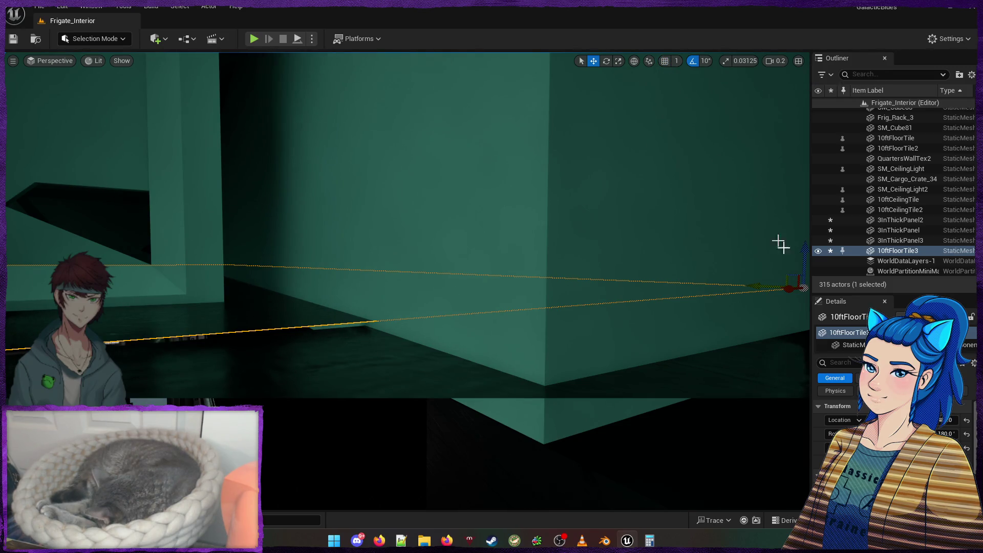
pyautogui.moveTo(803, 256); pyautogui.dragTo(800, 261)
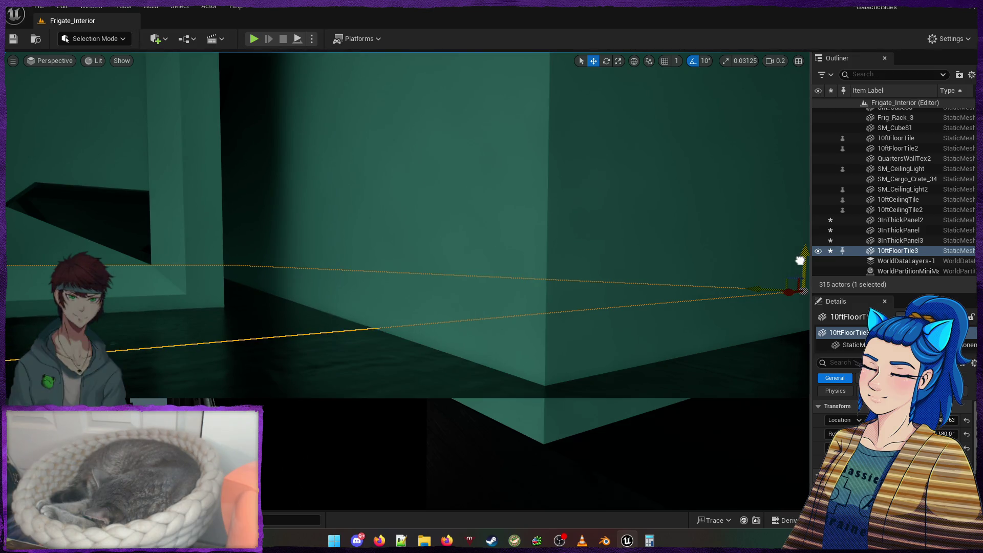
pyautogui.moveTo(413, 329)
pyautogui.mouseDown()
pyautogui.moveTo(328, 312)
pyautogui.moveTo(299, 296)
pyautogui.moveTo(298, 322)
pyautogui.moveTo(286, 314)
pyautogui.moveTo(299, 312)
pyautogui.mouseUp()
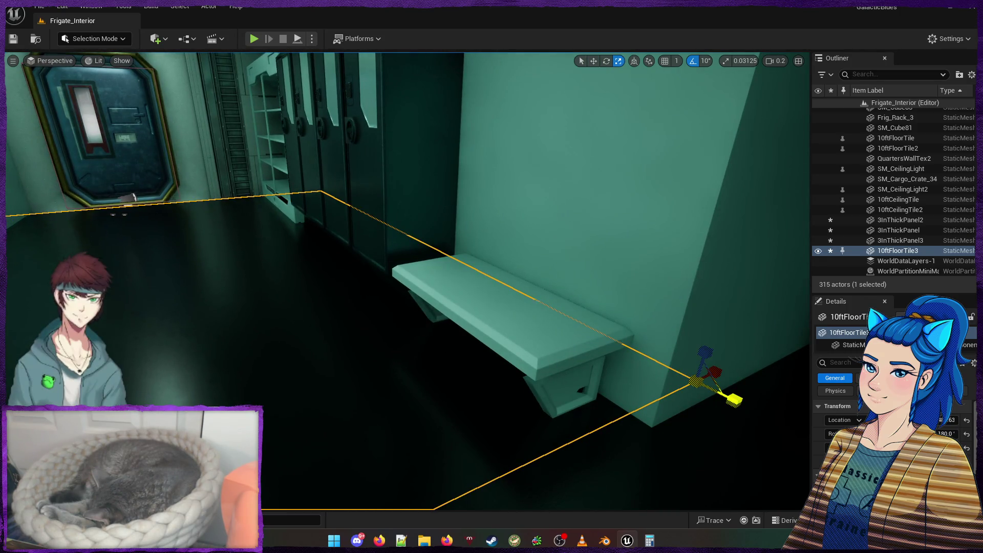
pyautogui.moveTo(299, 312)
pyautogui.mouseDown()
pyautogui.moveTo(256, 307)
pyautogui.moveTo(256, 281)
pyautogui.moveTo(225, 307)
pyautogui.moveTo(215, 292)
pyautogui.moveTo(307, 328)
pyautogui.moveTo(503, 352)
pyautogui.mouseUp()
pyautogui.scroll(-1, 235, 297)
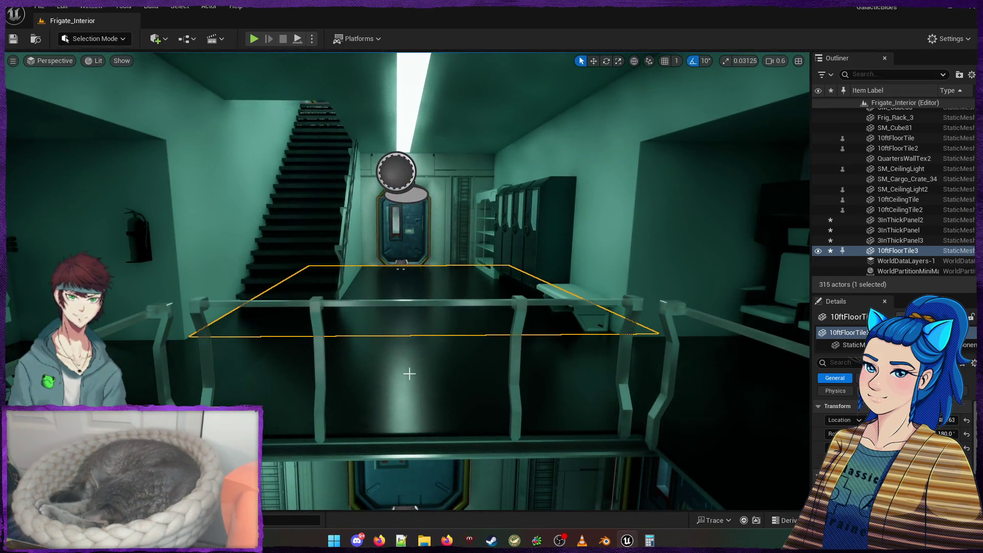
# Group the three 3InThickPanel pieces and 10ftFloorTile3 with Ctrl+G, then deselect
pyautogui.keyDown('ctrl'); pyautogui.click(500, 376); pyautogui.keyUp('ctrl')
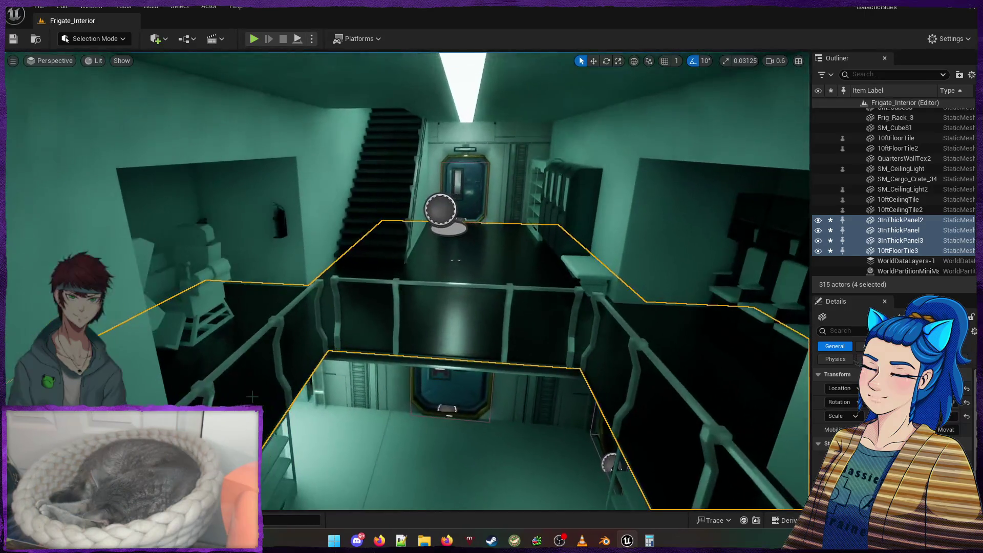
pyautogui.hotkey('ctrl', 'g')
pyautogui.press('Escape')
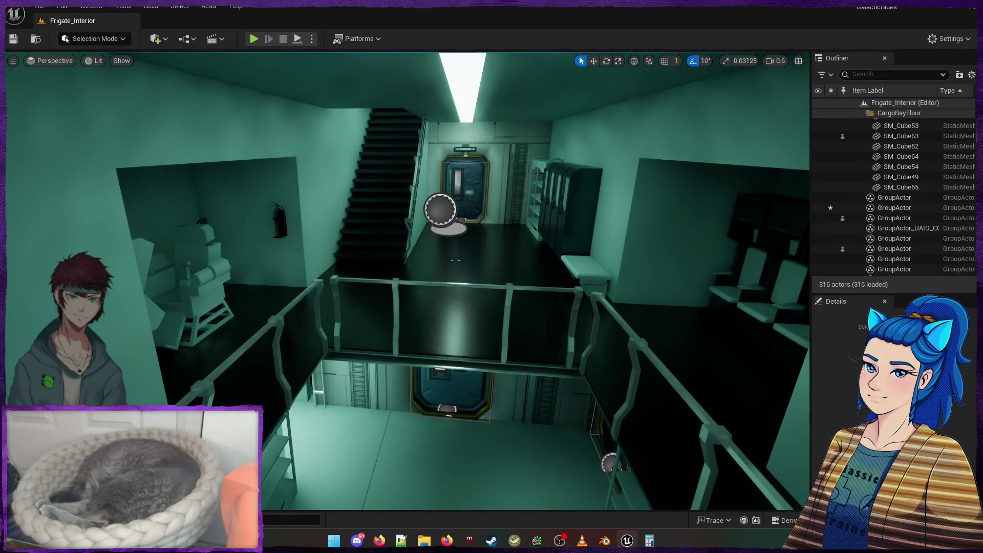
# Fly around the room and corridor to inspect the finished floor
pyautogui.press('w')
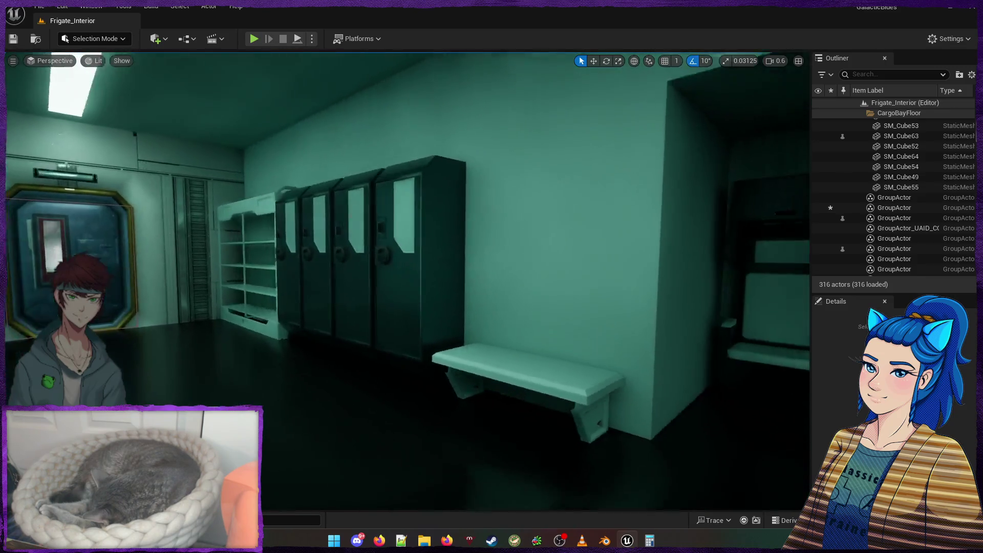
pyautogui.press('w')
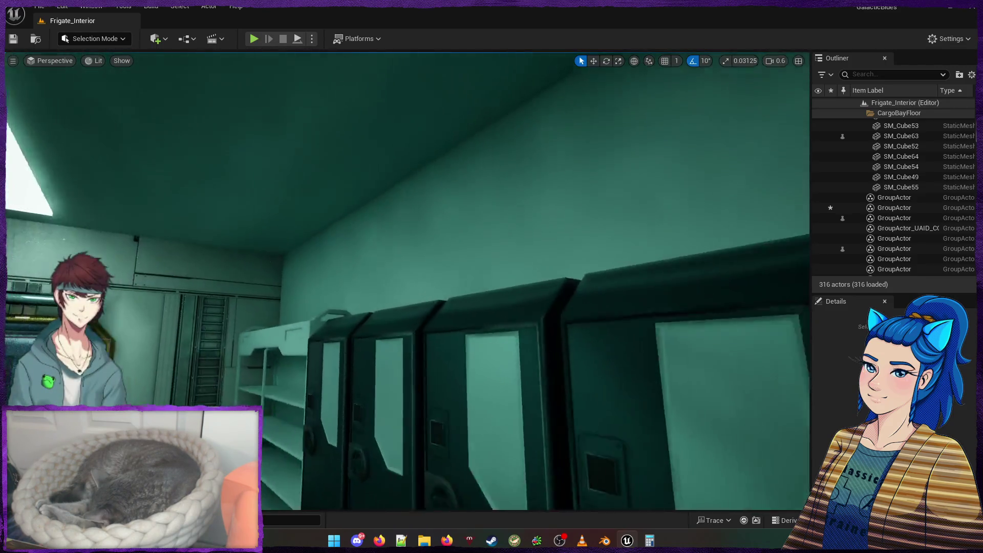
pyautogui.press('s')
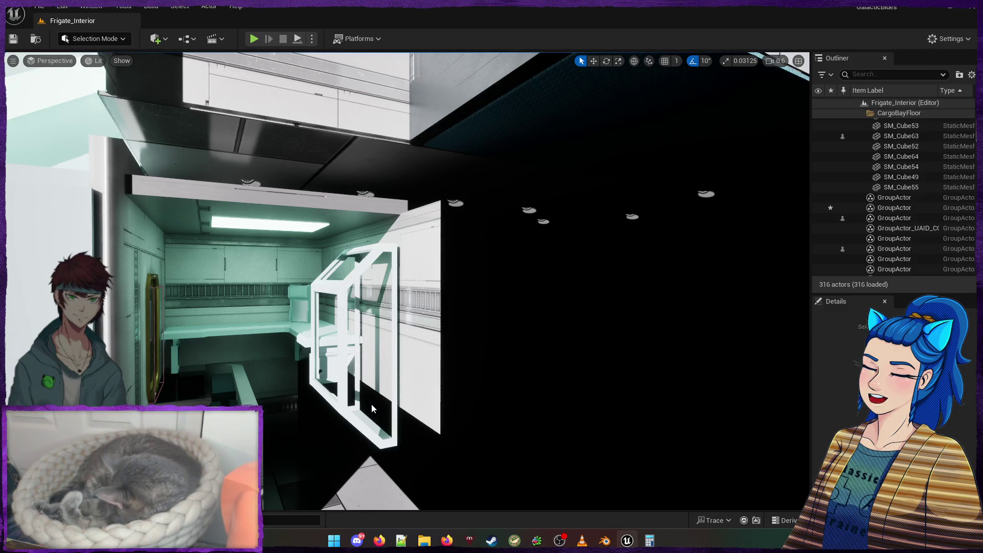
pyautogui.moveTo(320, 370)
pyautogui.mouseDown()
pyautogui.moveTo(348, 322)
pyautogui.moveTo(292, 312)
pyautogui.moveTo(313, 307)
pyautogui.moveTo(272, 388)
pyautogui.moveTo(308, 394)
pyautogui.moveTo(267, 386)
pyautogui.moveTo(284, 386)
pyautogui.mouseUp()
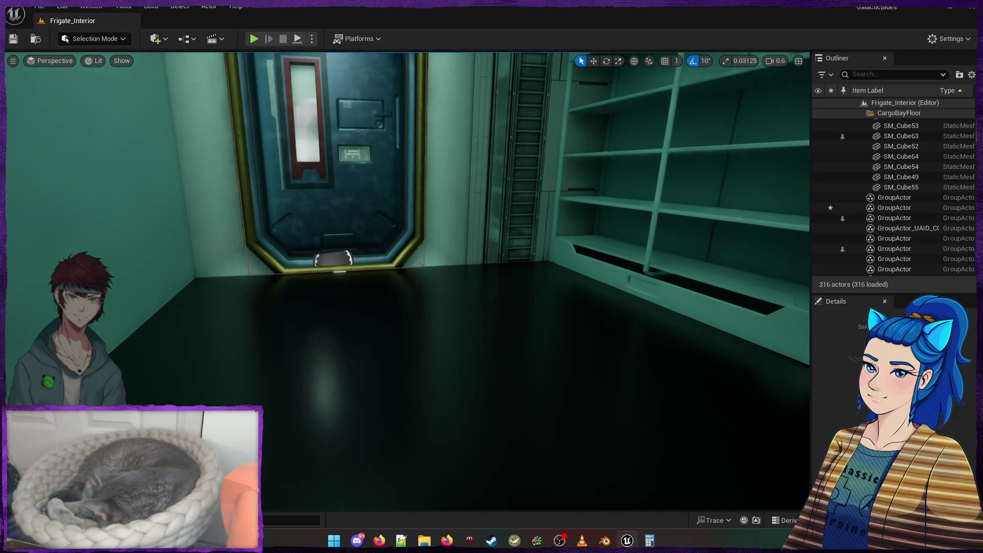
pyautogui.hotkey('ctrl', 'space')
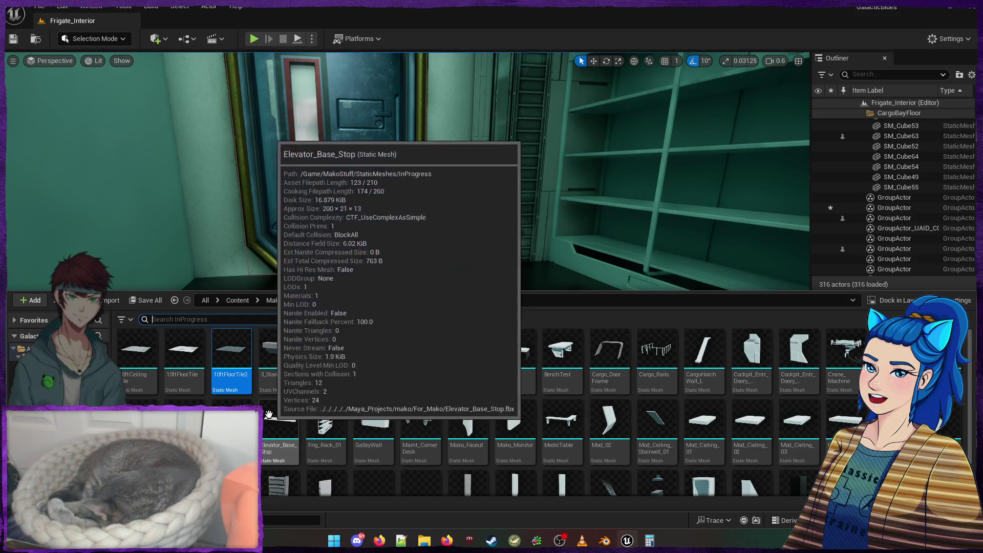
# Drag 10ftFloorTile4 into the level near the bench and doorway
pyautogui.moveTo(188, 363)
pyautogui.mouseDown()
pyautogui.moveTo(186, 297)
pyautogui.moveTo(445, 322)
pyautogui.moveTo(505, 291)
pyautogui.moveTo(507, 266)
pyautogui.mouseUp()
pyautogui.moveTo(551, 295); pyautogui.dragTo(512, 266)
pyautogui.moveTo(411, 344)
pyautogui.mouseDown()
pyautogui.moveTo(404, 351)
pyautogui.moveTo(449, 342)
pyautogui.mouseUp()
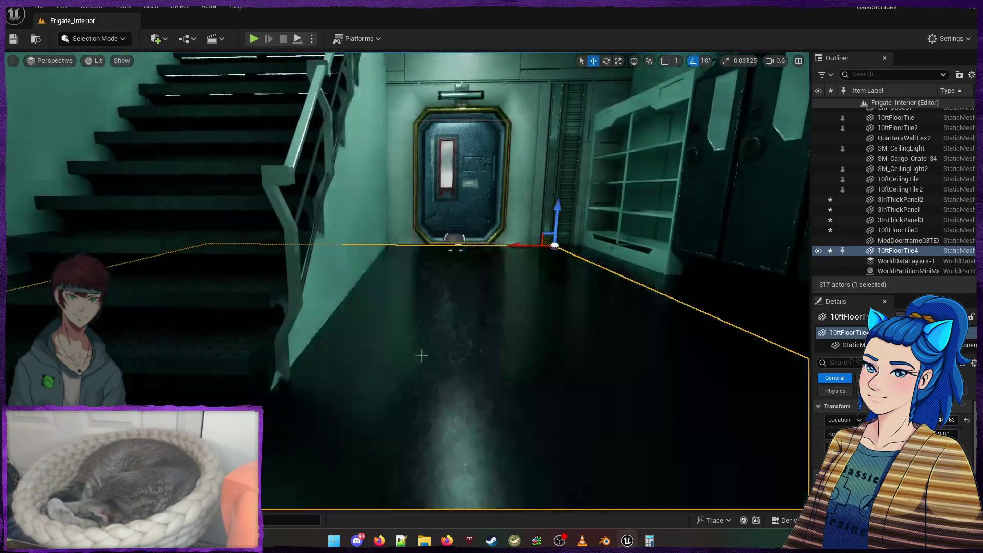
pyautogui.rightClick(449, 342)
pyautogui.moveTo(373, 198); pyautogui.dragTo(426, 100)
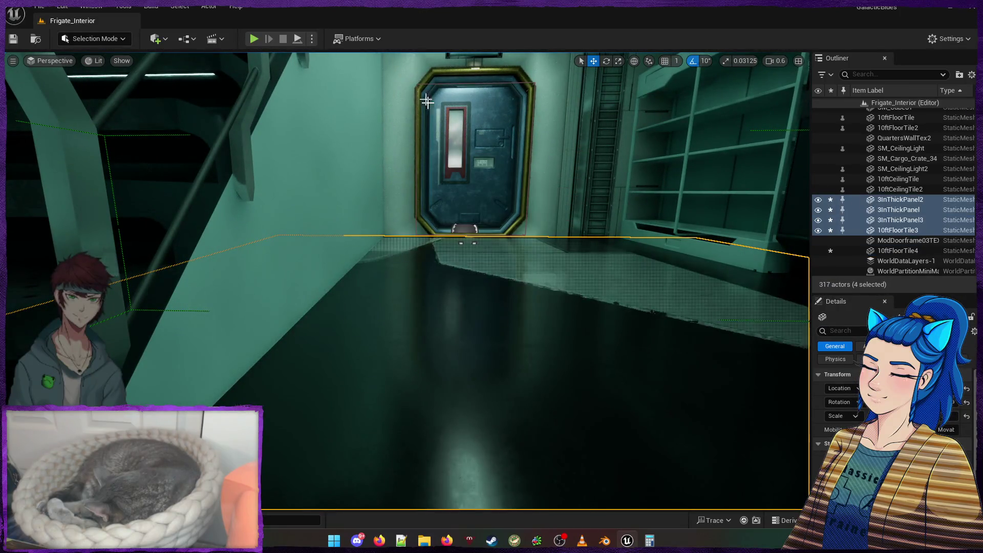
pyautogui.moveTo(548, 257)
pyautogui.mouseDown()
pyautogui.moveTo(517, 261)
pyautogui.moveTo(537, 241)
pyautogui.mouseUp()
pyautogui.moveTo(452, 255)
pyautogui.mouseDown()
pyautogui.moveTo(440, 259)
pyautogui.moveTo(452, 256)
pyautogui.mouseUp()
# Move 10ftFloorTile4 into the floor gap under the bench, then frame it to check placement
pyautogui.click(451, 256)
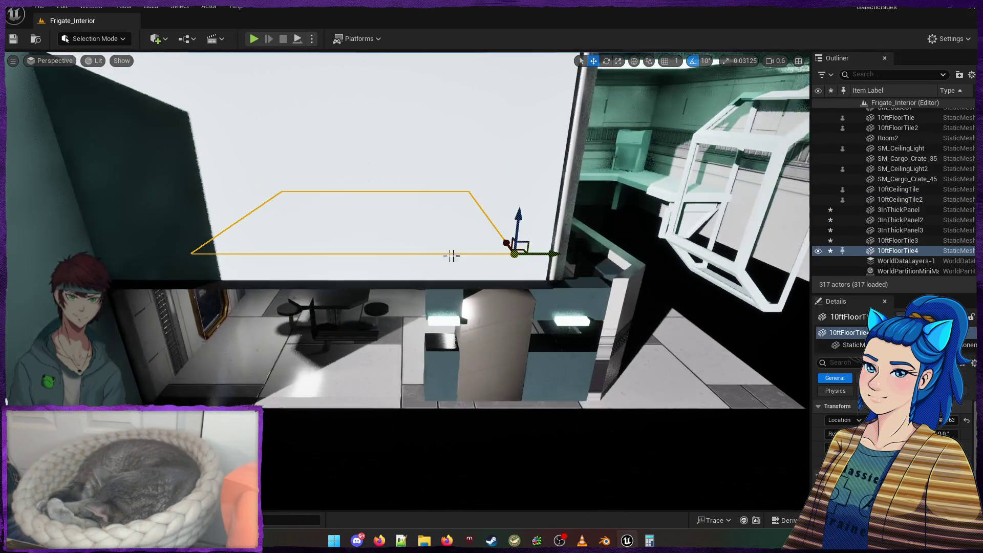
pyautogui.moveTo(527, 247)
pyautogui.mouseDown()
pyautogui.moveTo(533, 257)
pyautogui.moveTo(487, 274)
pyautogui.moveTo(504, 268)
pyautogui.mouseUp()
pyautogui.scroll(3, 533, 257)
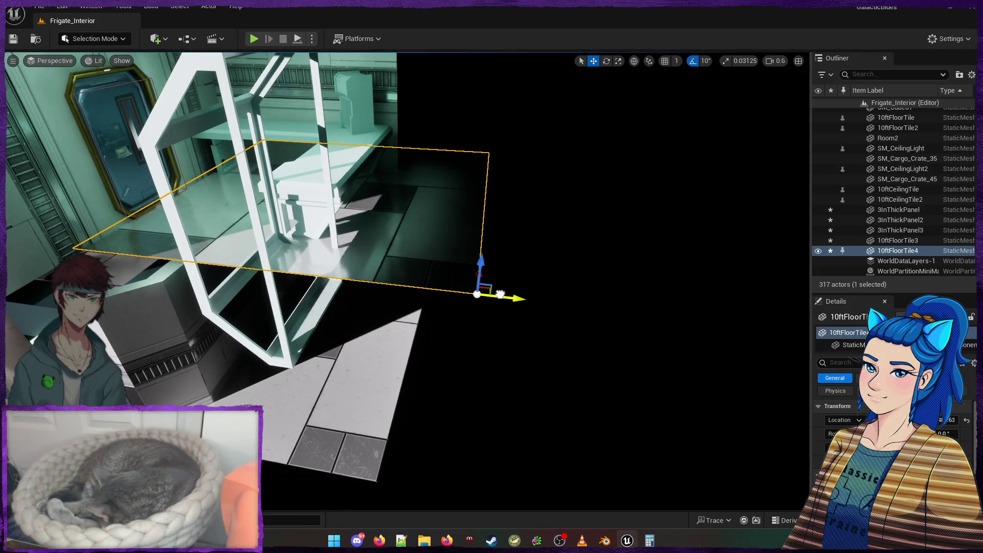
pyautogui.moveTo(490, 277); pyautogui.dragTo(486, 276)
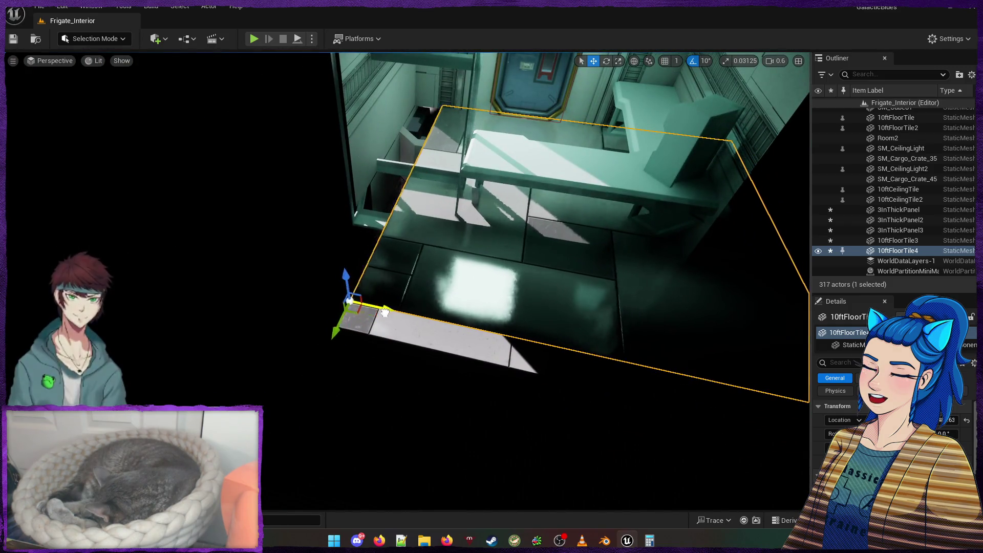
pyautogui.moveTo(381, 262); pyautogui.dragTo(381, 249)
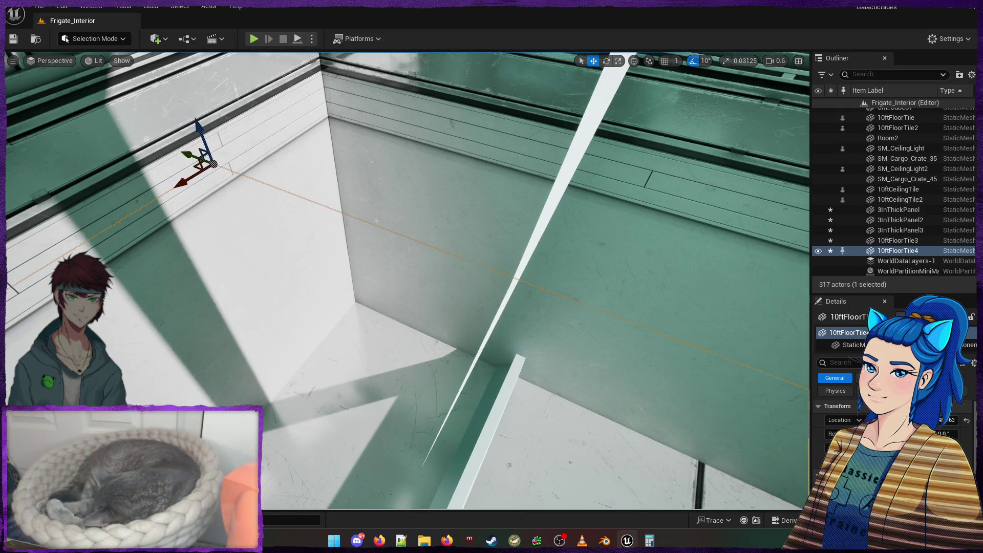
pyautogui.press('f')
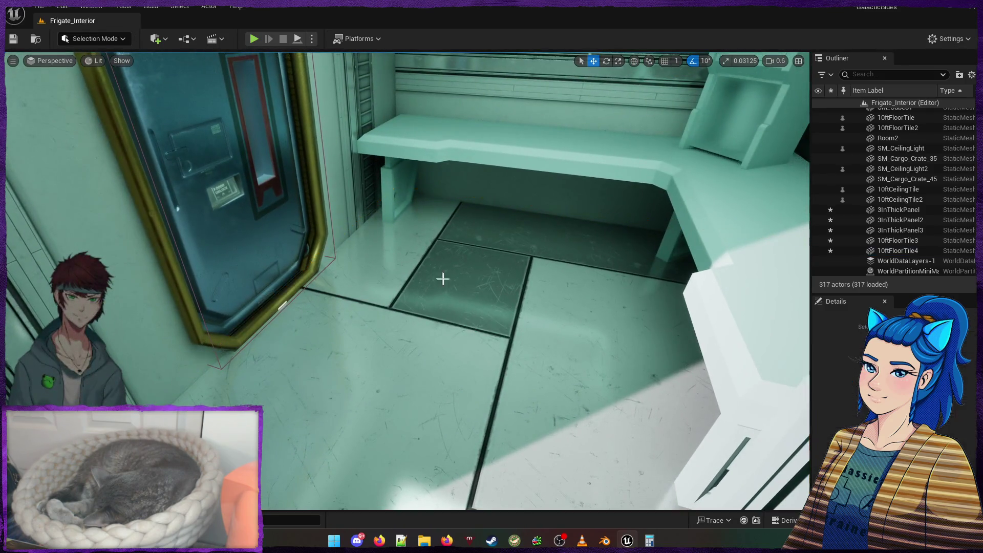
pyautogui.press('w')
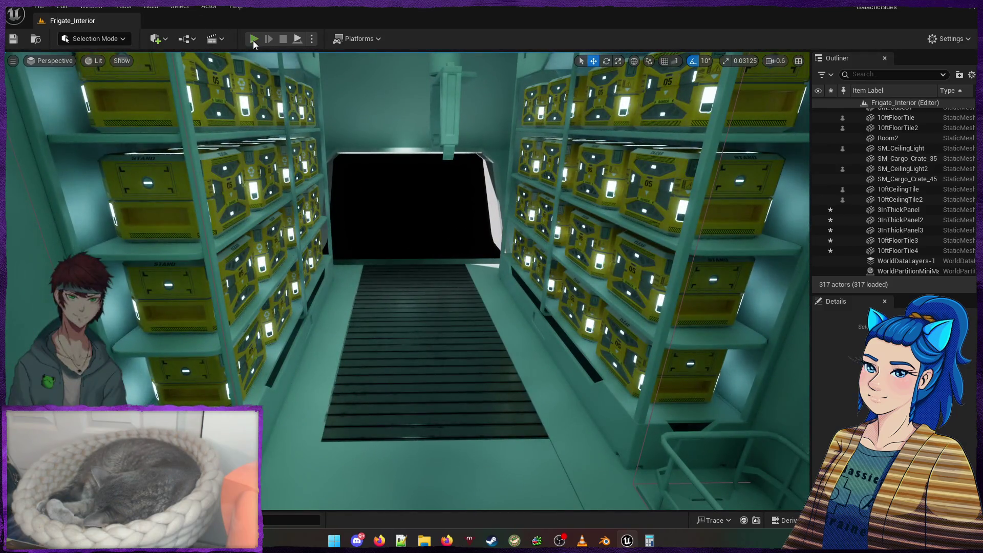
# Start Play and walk the character down the corridors into the far rooms
pyautogui.click(253, 39)
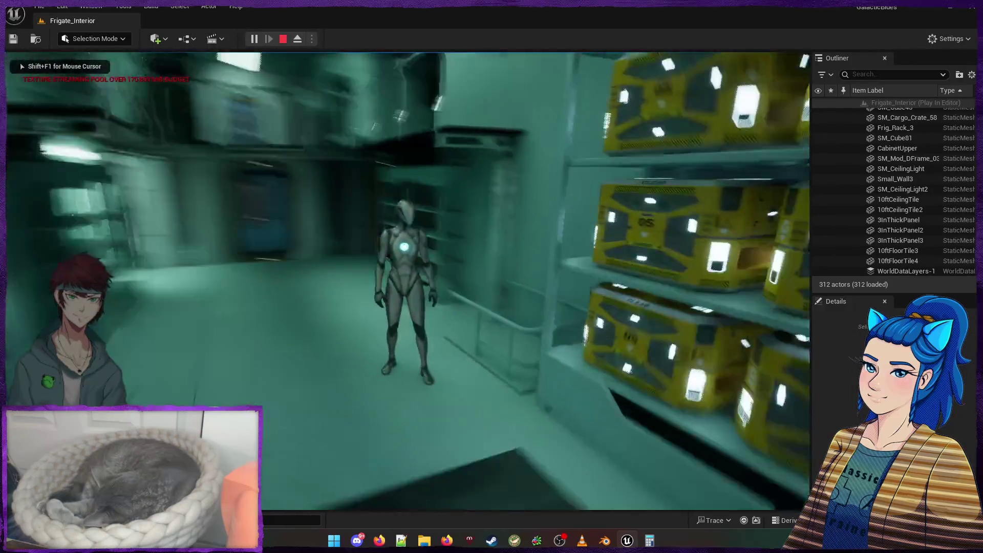
pyautogui.press('d')
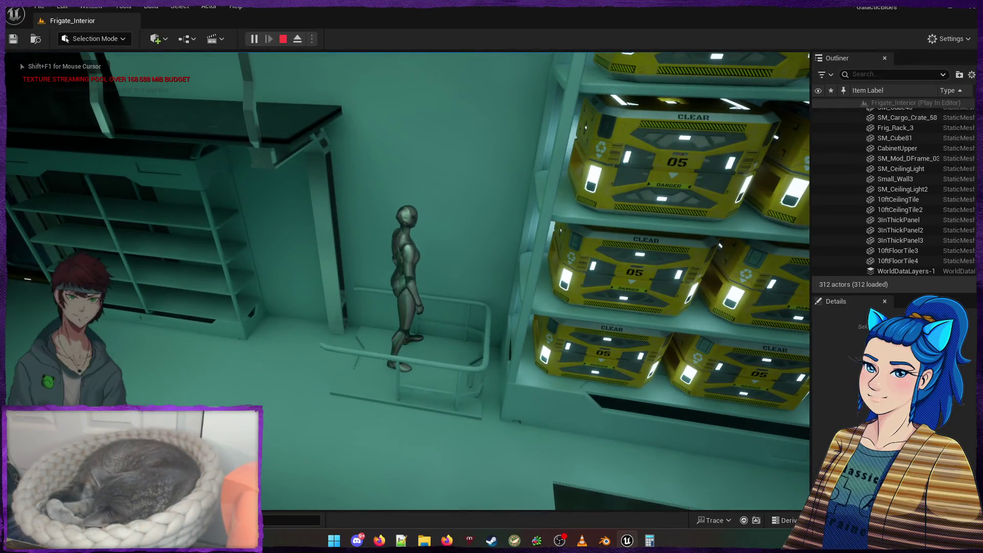
pyautogui.moveTo(492, 276)
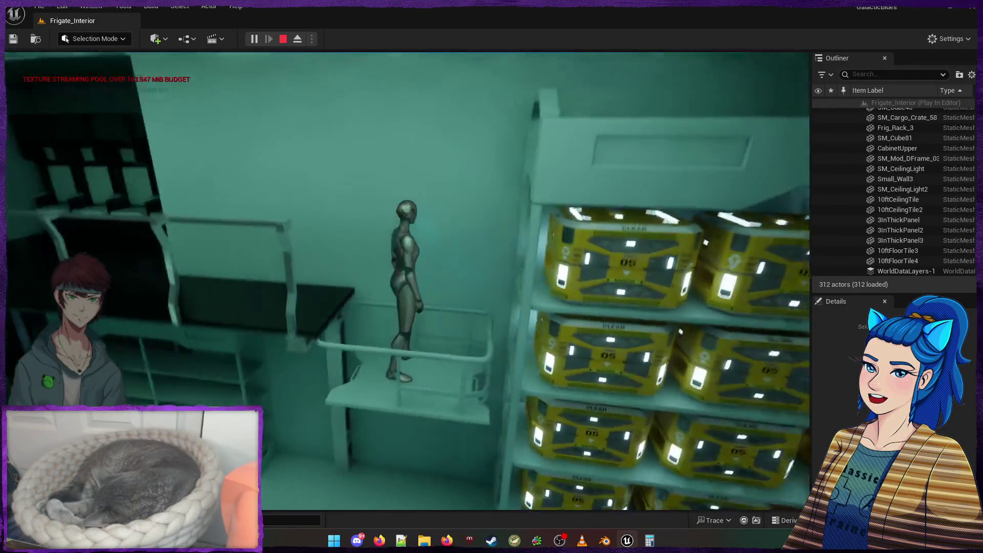
pyautogui.press('w')
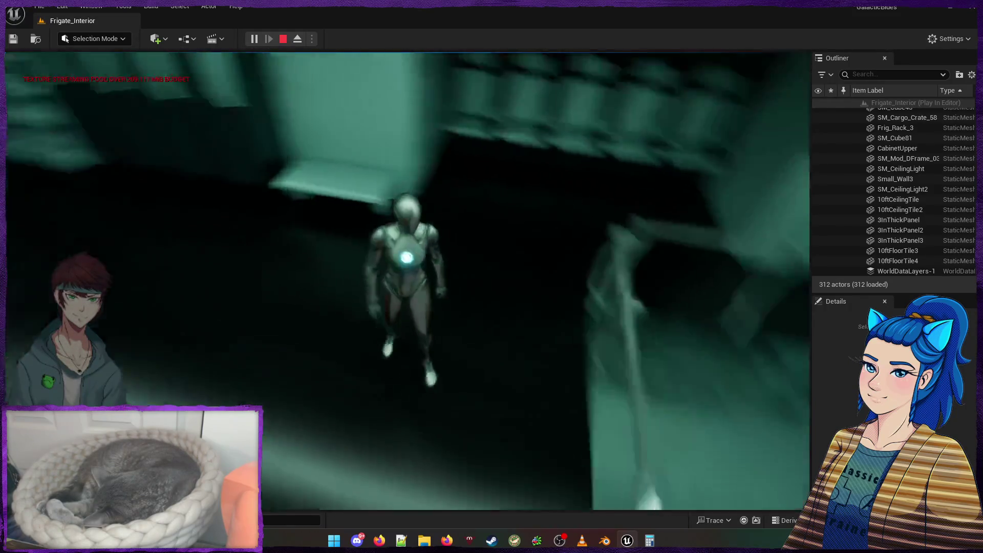
pyautogui.press('w')
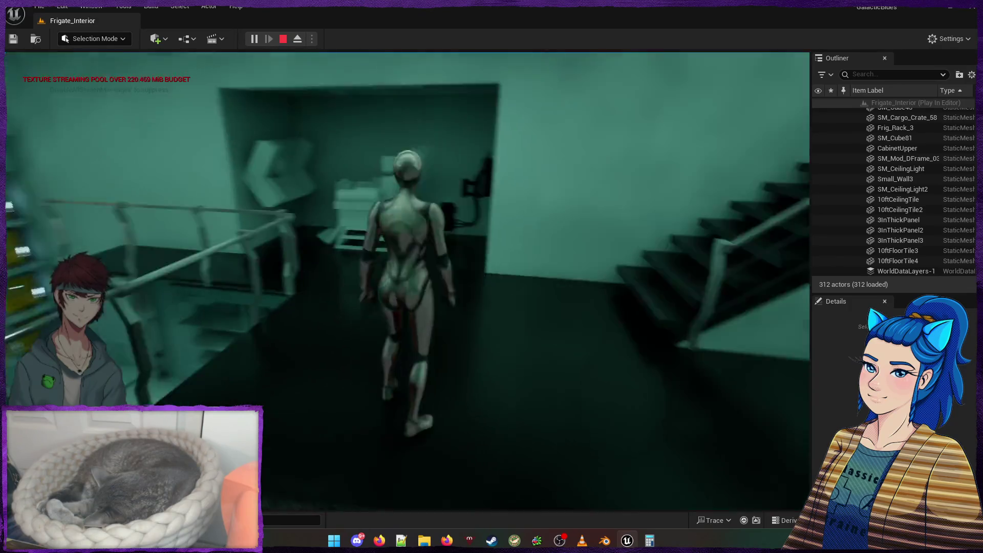
pyautogui.press('w')
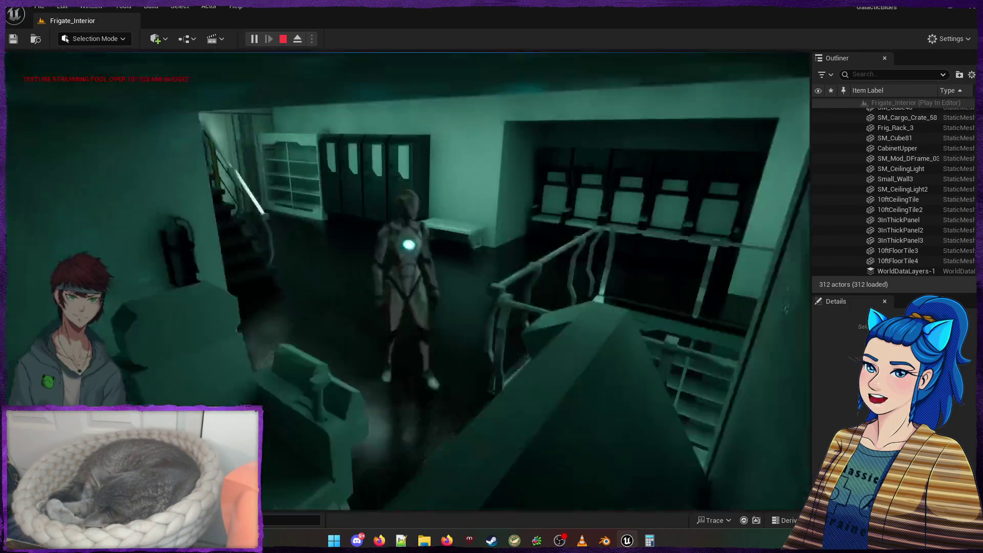
pyautogui.press('w')
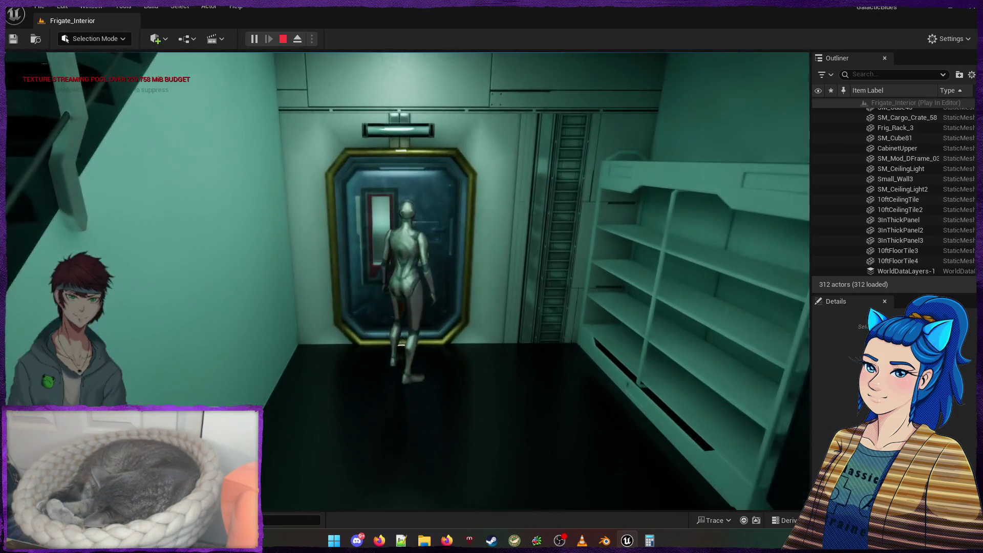
pyautogui.press('w')
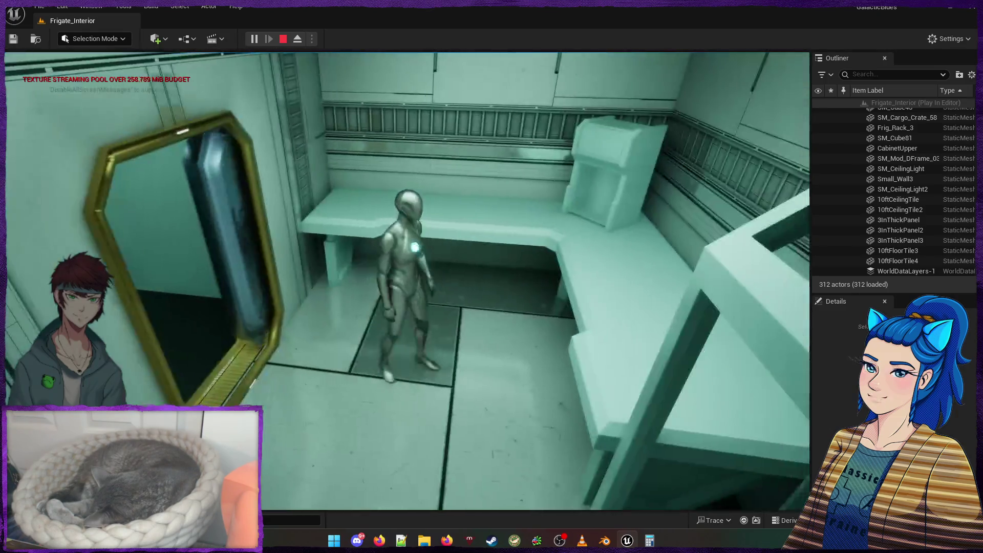
# Walk the character to the door, end the play-test and fly back into the teal interior
pyautogui.moveTo(407, 276)
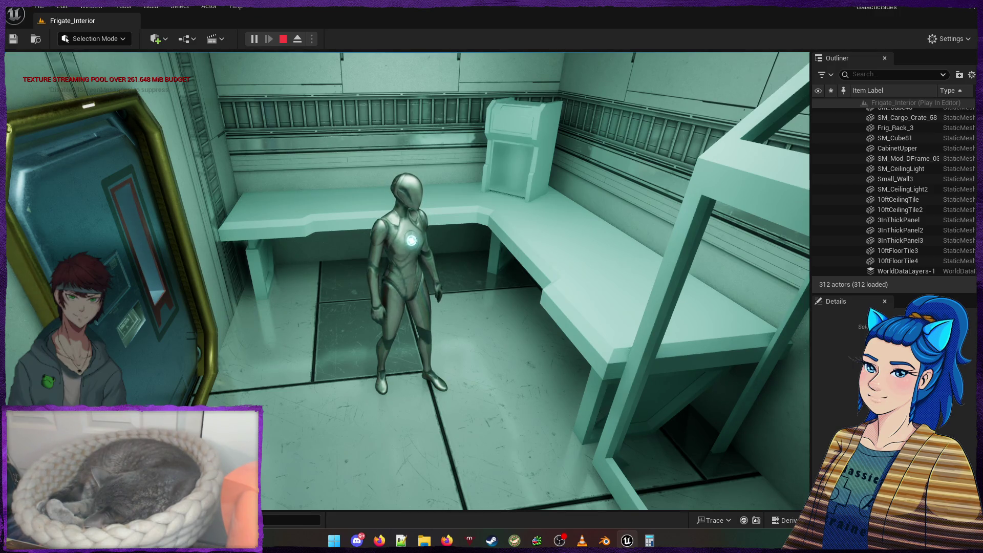
pyautogui.press('w')
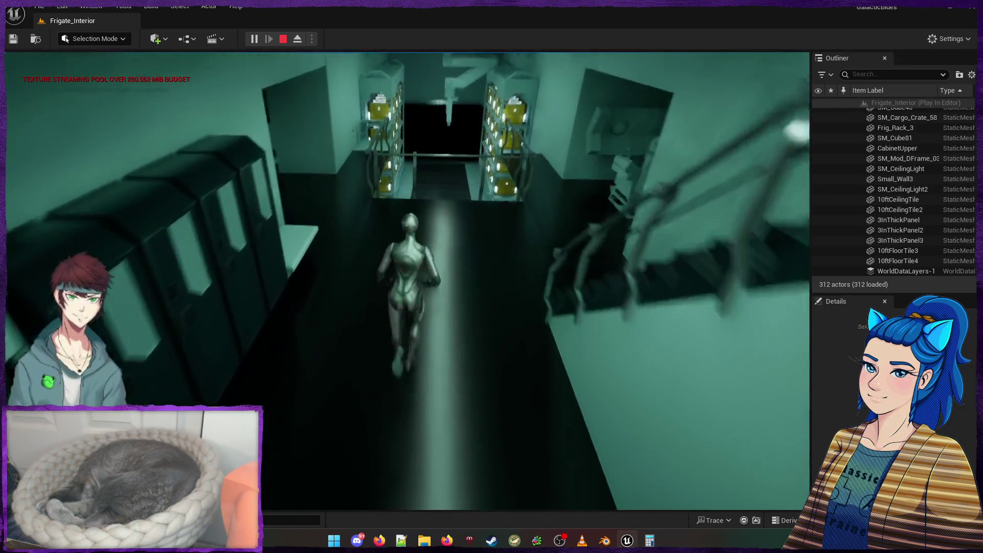
pyautogui.press('Escape')
pyautogui.moveTo(34, 310); pyautogui.dragTo(33, 311)
pyautogui.moveTo(286, 304); pyautogui.dragTo(286, 304)
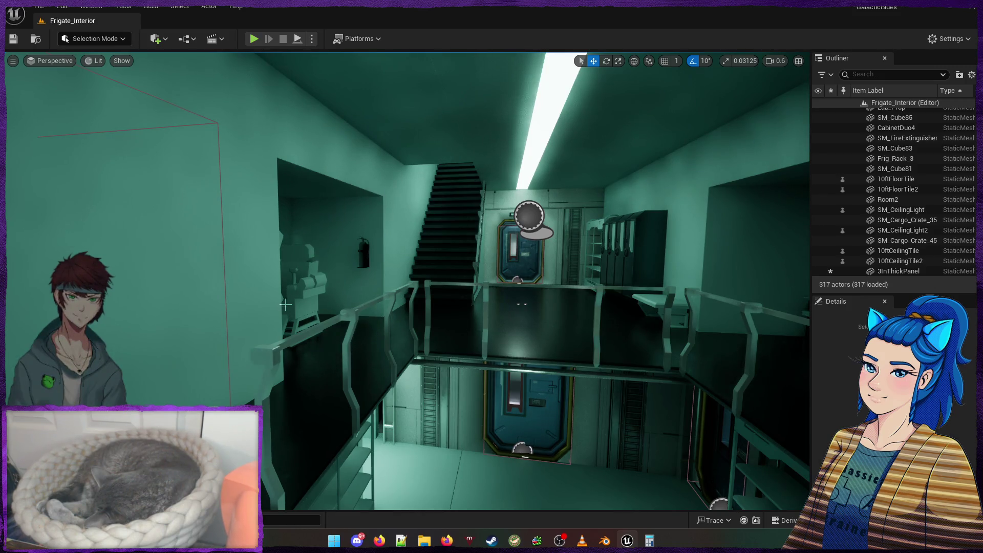
# Fly past the lower door, select the ModDoorframe03TEX doorframe, and open the File menu
pyautogui.moveTo(272, 290); pyautogui.dragTo(272, 291)
pyautogui.moveTo(438, 322); pyautogui.dragTo(438, 322)
pyautogui.click(438, 322)
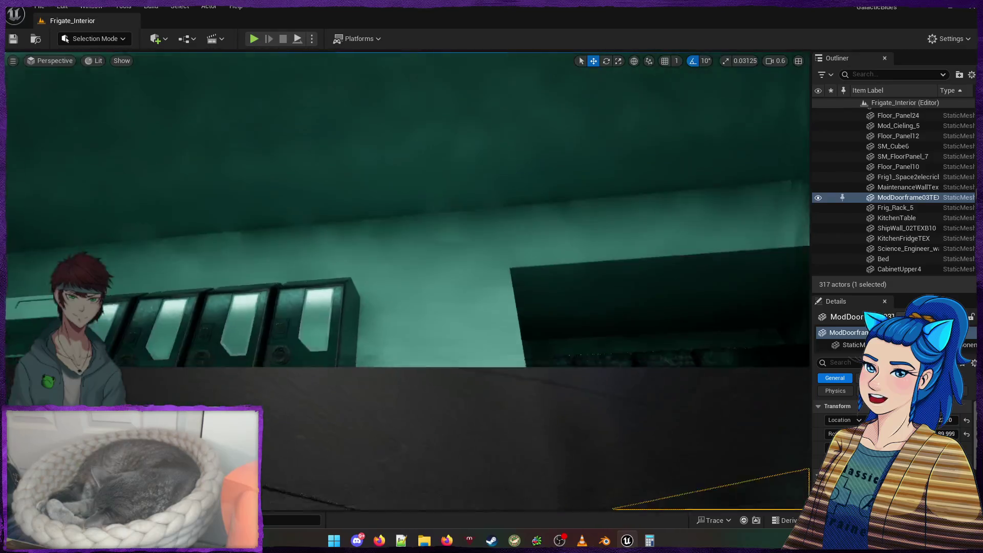
pyautogui.moveTo(438, 322); pyautogui.dragTo(439, 322)
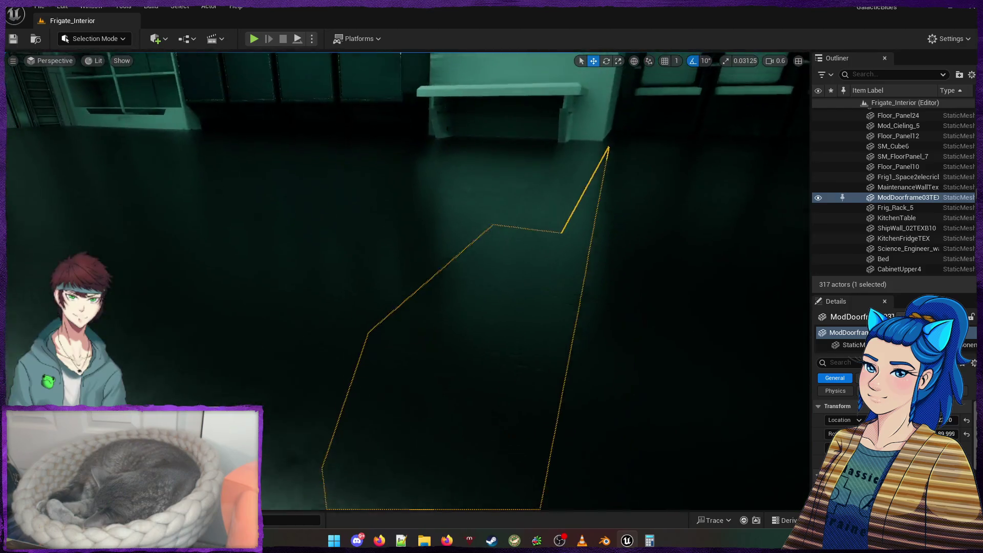
pyautogui.moveTo(438, 322); pyautogui.dragTo(439, 322)
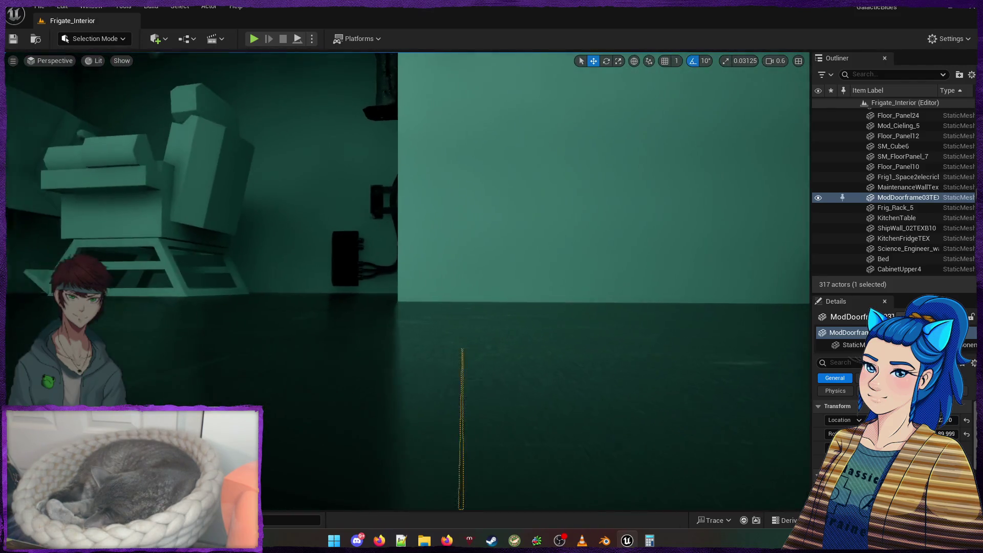
pyautogui.moveTo(439, 322); pyautogui.dragTo(438, 322)
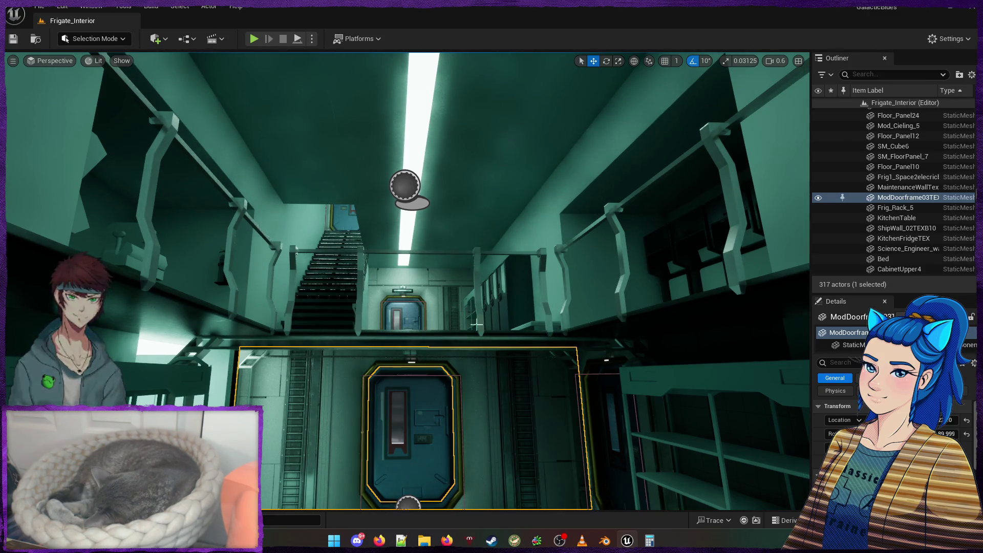
pyautogui.click(40, 6)
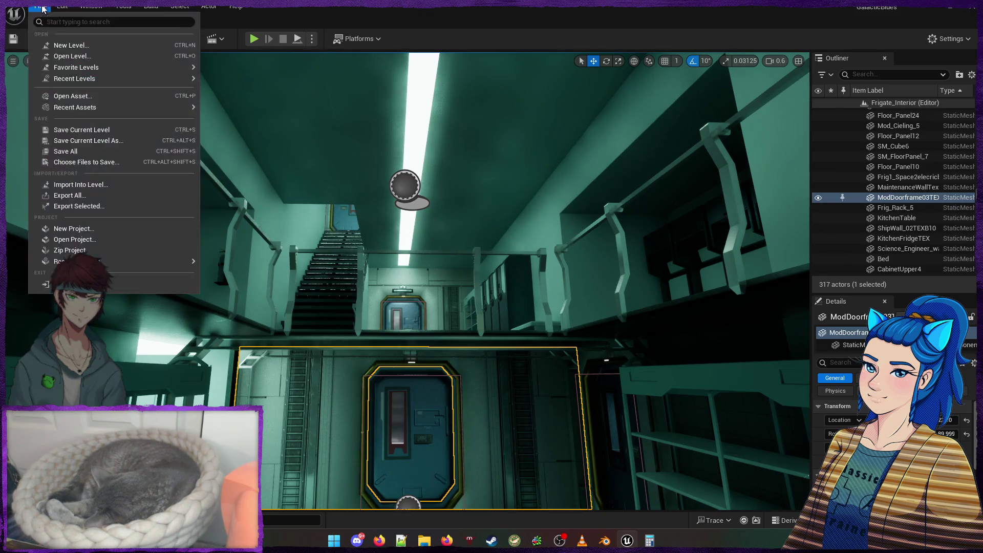
# Dismiss the File menu, deselect ModDoorframe03TEX, and turn the view toward the stairs and door
pyautogui.click(283, 195)
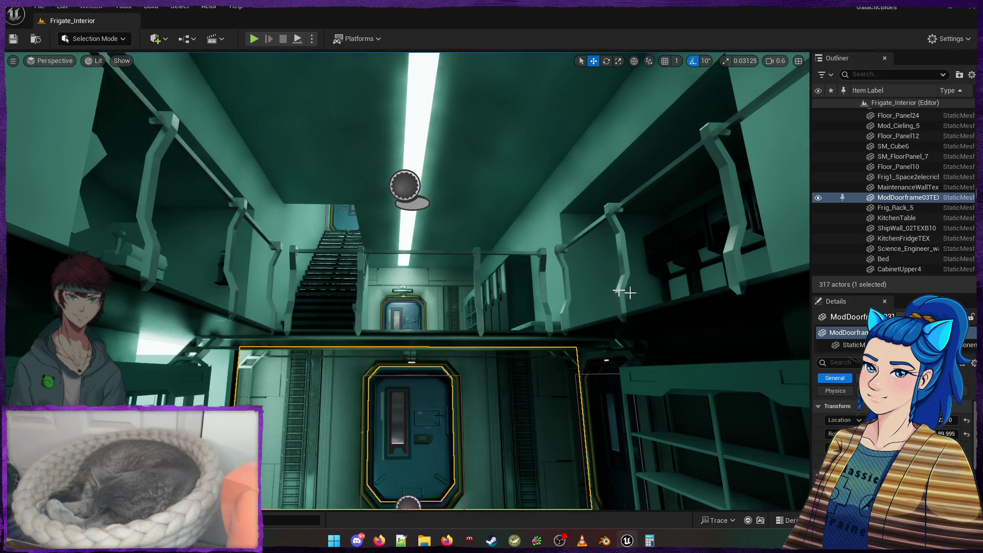
pyautogui.scroll(5, 625, 289)
pyautogui.moveTo(587, 296); pyautogui.dragTo(588, 296)
pyautogui.press('Escape')
pyautogui.moveTo(657, 292); pyautogui.dragTo(667, 289)
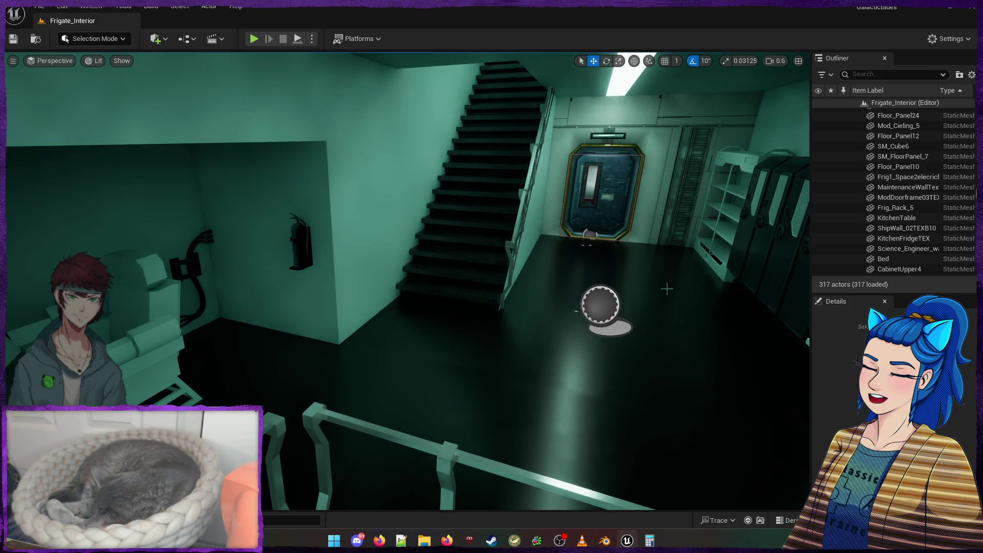
pyautogui.moveTo(666, 289)
pyautogui.mouseDown()
pyautogui.moveTo(738, 286)
pyautogui.moveTo(588, 276)
pyautogui.moveTo(564, 284)
pyautogui.moveTo(558, 307)
pyautogui.moveTo(528, 284)
pyautogui.mouseUp()
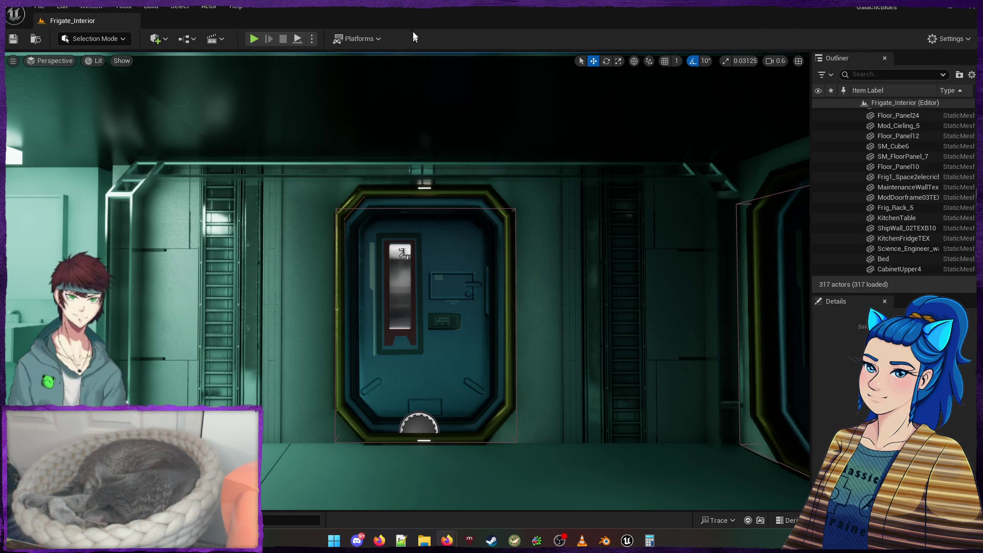
# Use File > Save All to save the modified Frigate_Interior level
pyautogui.click(39, 6)
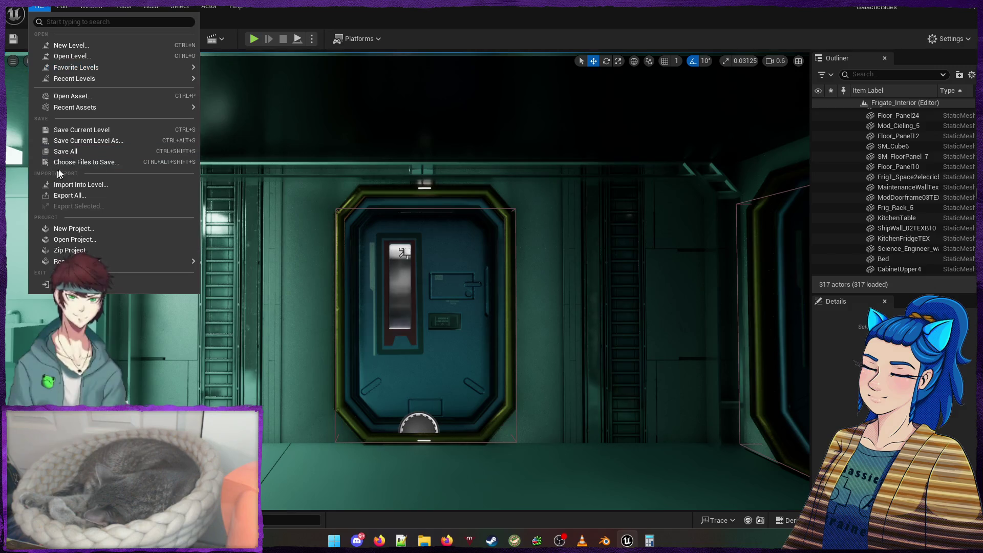
pyautogui.click(66, 152)
pyautogui.moveTo(402, 252)
pyautogui.mouseDown()
pyautogui.moveTo(405, 215)
pyautogui.moveTo(389, 194)
pyautogui.moveTo(394, 241)
pyautogui.moveTo(381, 294)
pyautogui.moveTo(430, 284)
pyautogui.moveTo(399, 287)
pyautogui.mouseUp()
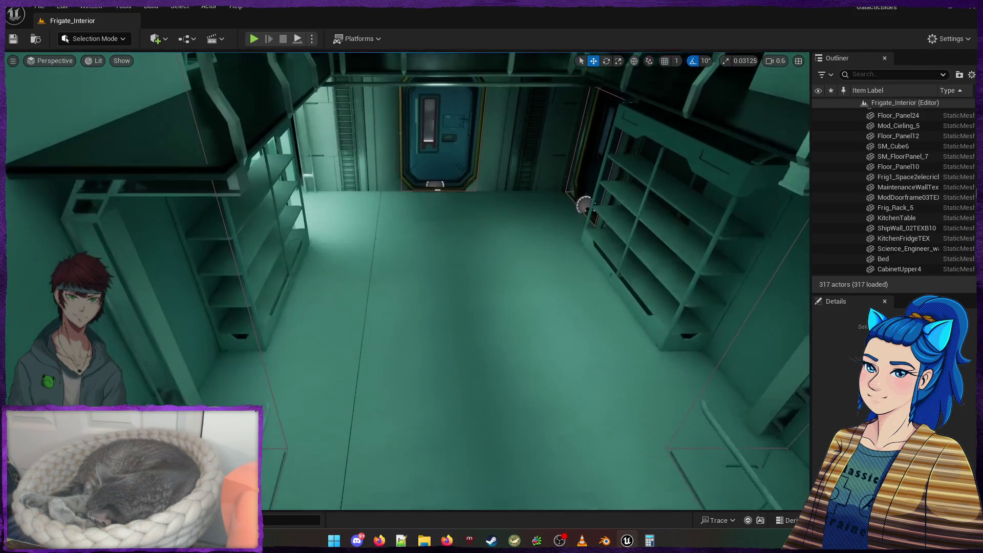
# Select the wall-mounted fire extinguisher beside the staircase and focus the camera on it
pyautogui.click(460, 332)
pyautogui.press('Escape')
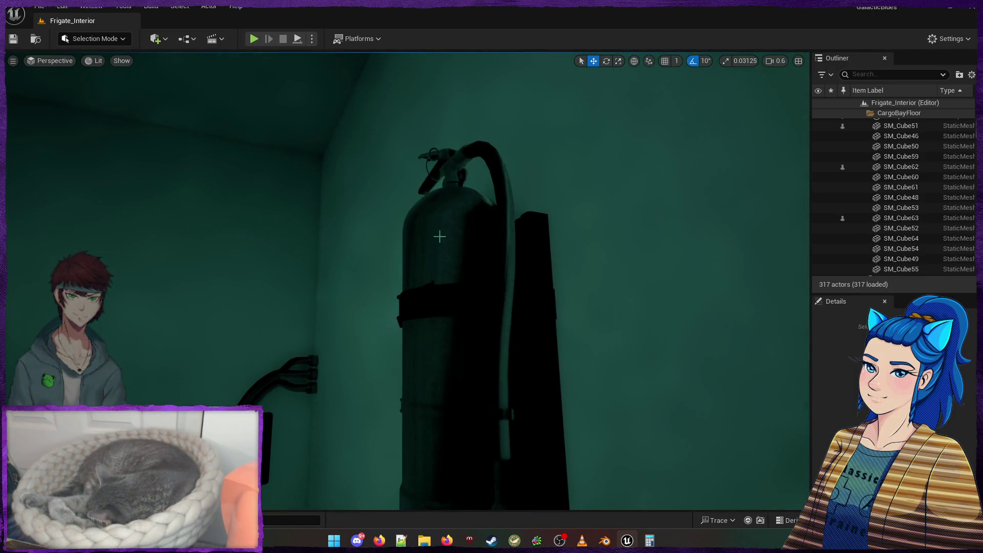
pyautogui.click(438, 234)
pyautogui.press('f')
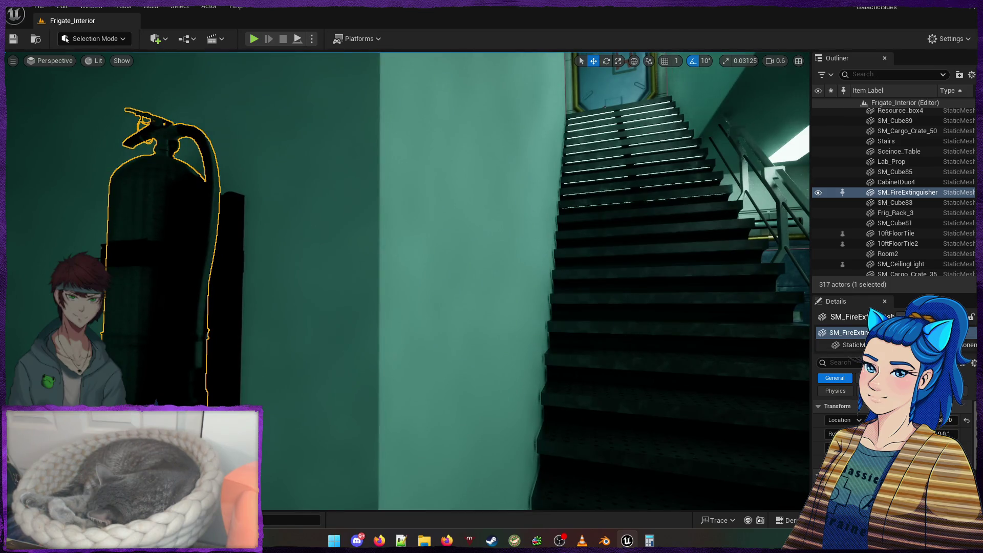
# View the extinguisher's StaticMesh Rendering properties, then deselect it and fly toward the yellow-framed door
pyautogui.click(850, 345)
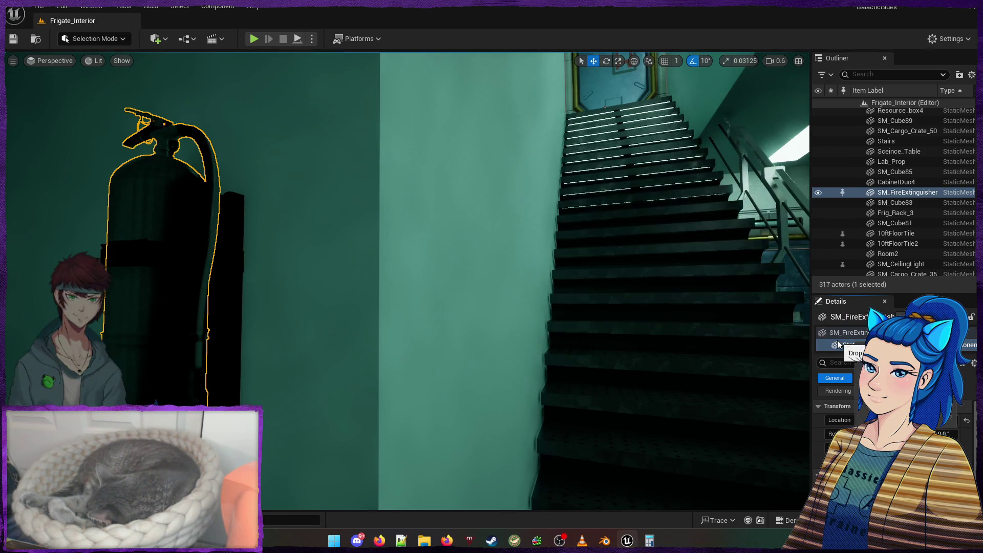
pyautogui.click(831, 390)
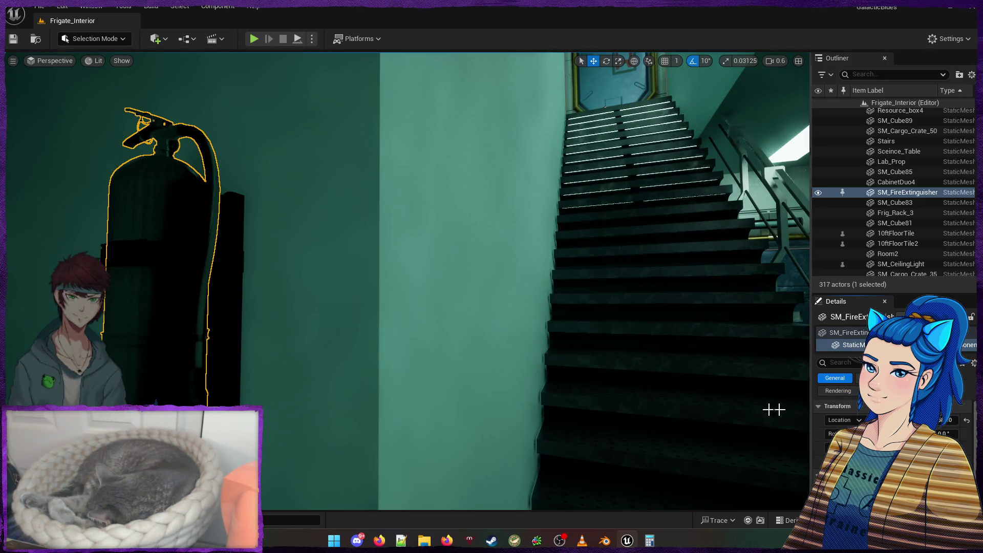
pyautogui.press('Escape')
pyautogui.moveTo(676, 398); pyautogui.dragTo(809, 398)
pyautogui.moveTo(410, 308)
pyautogui.mouseDown()
pyautogui.moveTo(286, 281)
pyautogui.moveTo(287, 241)
pyautogui.moveTo(231, 241)
pyautogui.moveTo(256, 251)
pyautogui.moveTo(256, 174)
pyautogui.moveTo(297, 220)
pyautogui.moveTo(409, 236)
pyautogui.moveTo(318, 220)
pyautogui.moveTo(287, 246)
pyautogui.moveTo(369, 225)
pyautogui.moveTo(317, 210)
pyautogui.mouseUp()
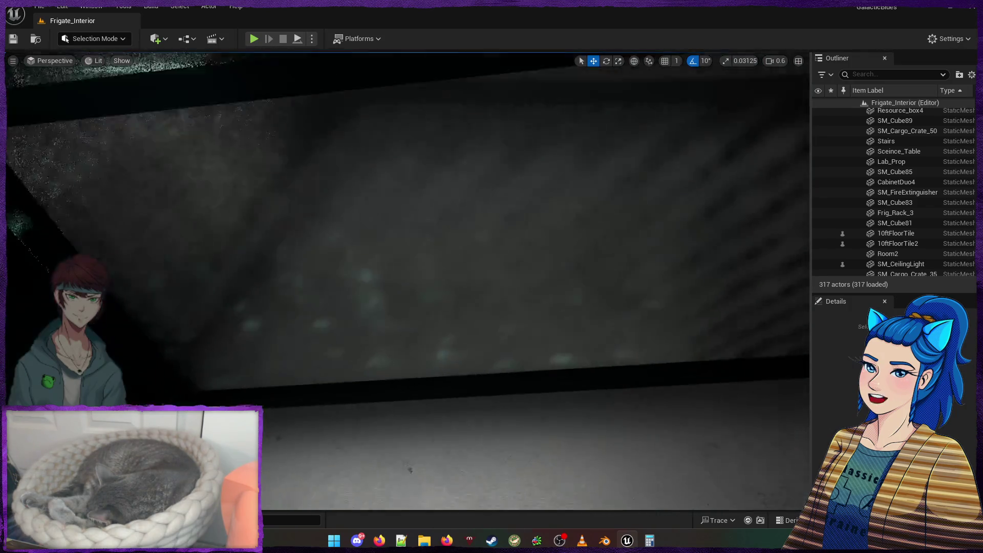
# Swing the view through the room to the yellow-framed door and start Play In Editor with Alt+P
pyautogui.moveTo(378, 306); pyautogui.dragTo(378, 307)
pyautogui.moveTo(413, 268); pyautogui.dragTo(413, 269)
pyautogui.moveTo(553, 303); pyautogui.dragTo(553, 304)
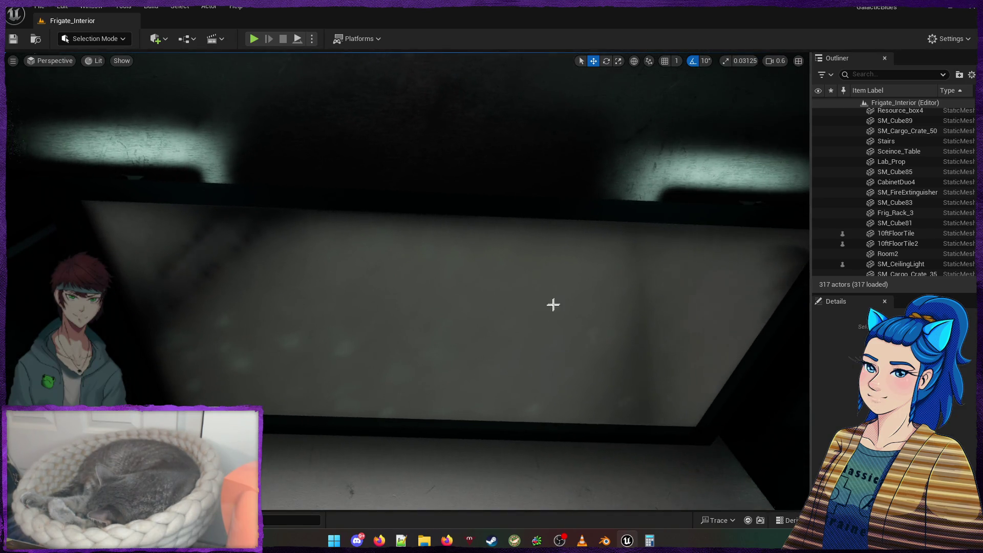
pyautogui.moveTo(515, 393)
pyautogui.mouseDown()
pyautogui.moveTo(515, 401)
pyautogui.moveTo(314, 134)
pyautogui.mouseUp()
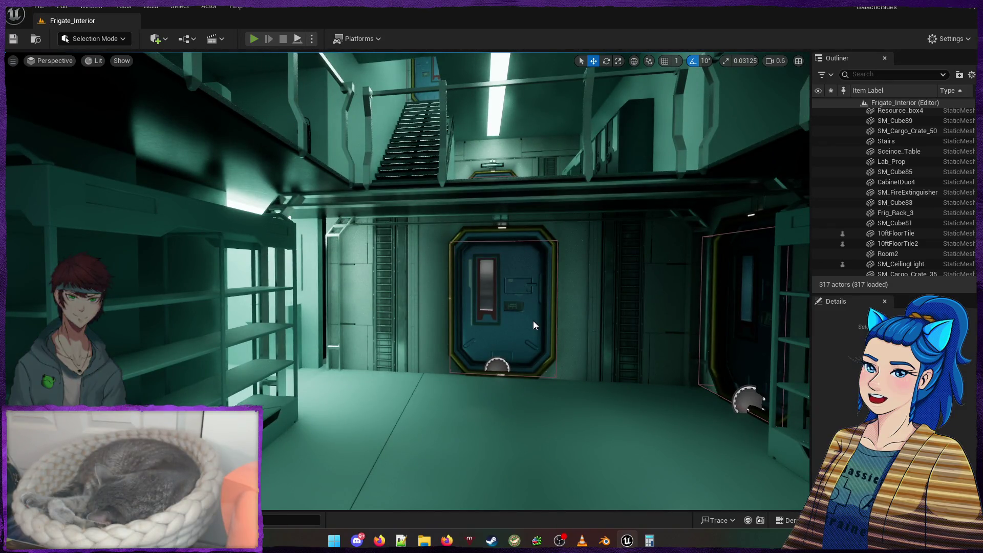
pyautogui.hotkey('alt', 'p')
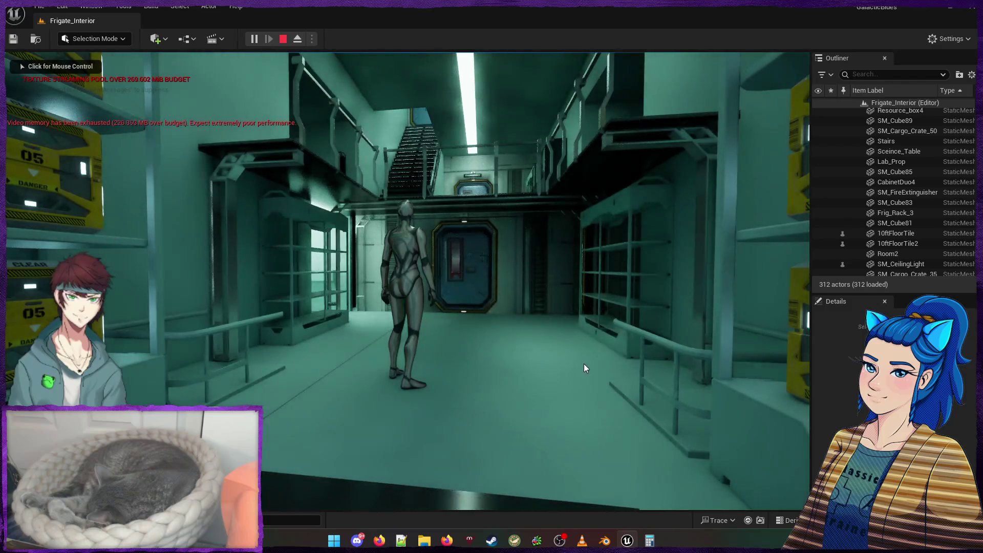
# Walk the character forward into the galley, then stop the play-test with Esc
pyautogui.press('w')
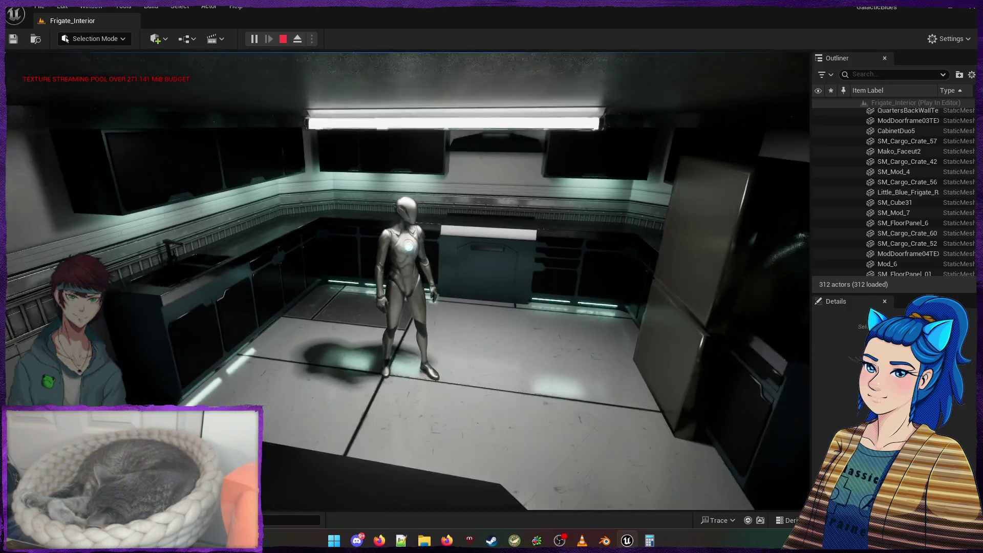
pyautogui.press('Escape')
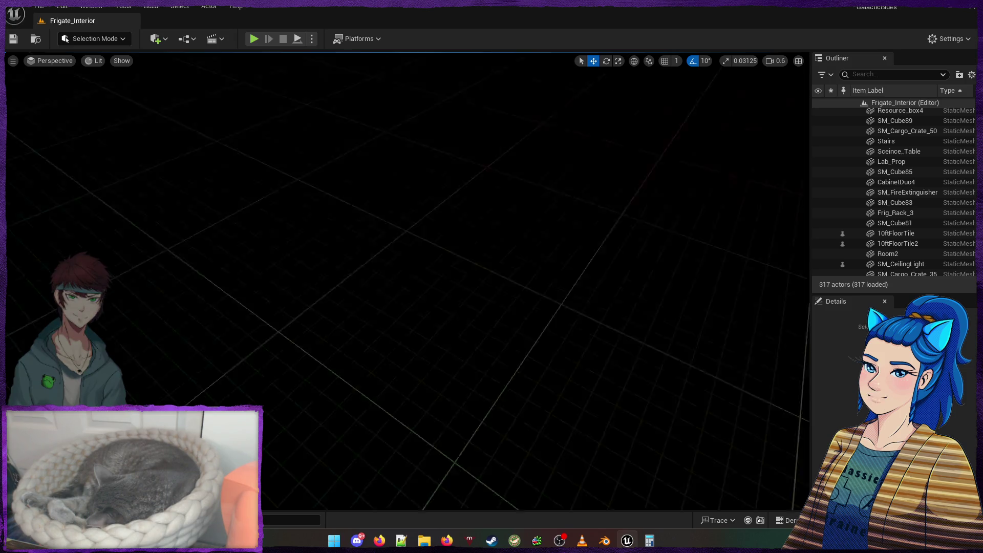
# Select the eight redundant floor panels, including Floor_Panel18 to Floor_Panel24, then start another play-test with Alt+P
pyautogui.scroll(10, 430, 287)
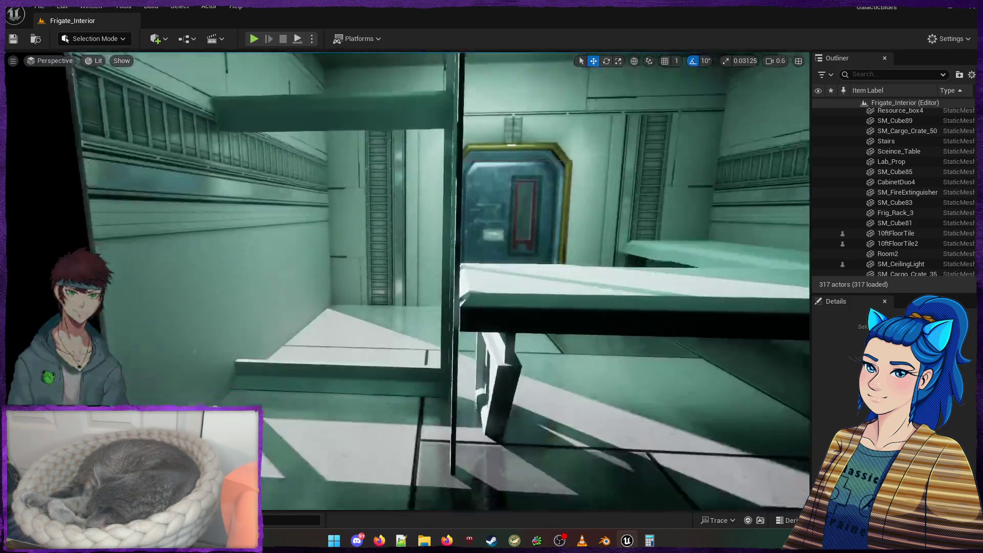
pyautogui.moveTo(407, 282)
pyautogui.mouseDown()
pyautogui.moveTo(407, 251)
pyautogui.moveTo(407, 297)
pyautogui.moveTo(340, 336)
pyautogui.mouseUp()
pyautogui.moveTo(255, 291); pyautogui.dragTo(153, 224)
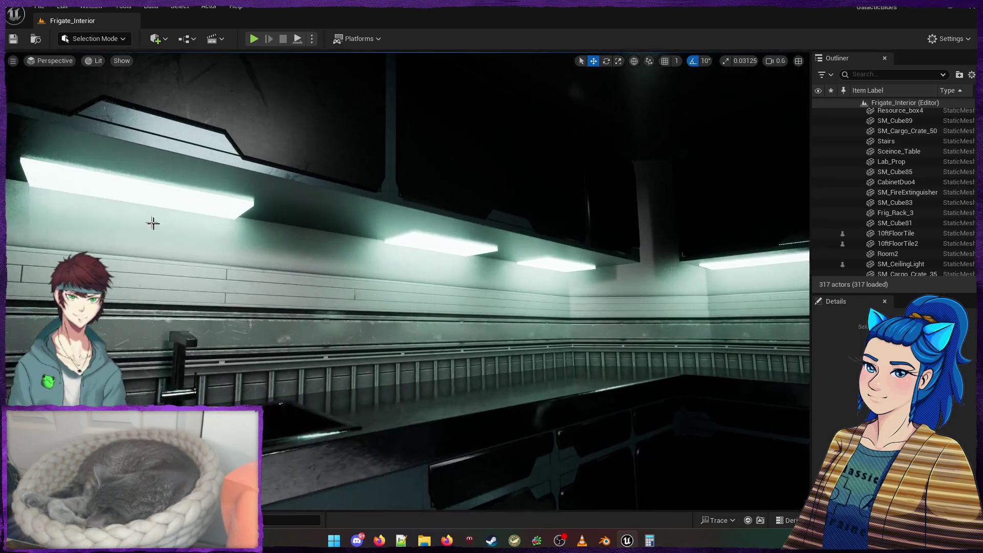
pyautogui.click(406, 246)
pyautogui.moveTo(406, 246)
pyautogui.mouseDown()
pyautogui.moveTo(406, 287)
pyautogui.moveTo(389, 134)
pyautogui.moveTo(377, 117)
pyautogui.mouseUp()
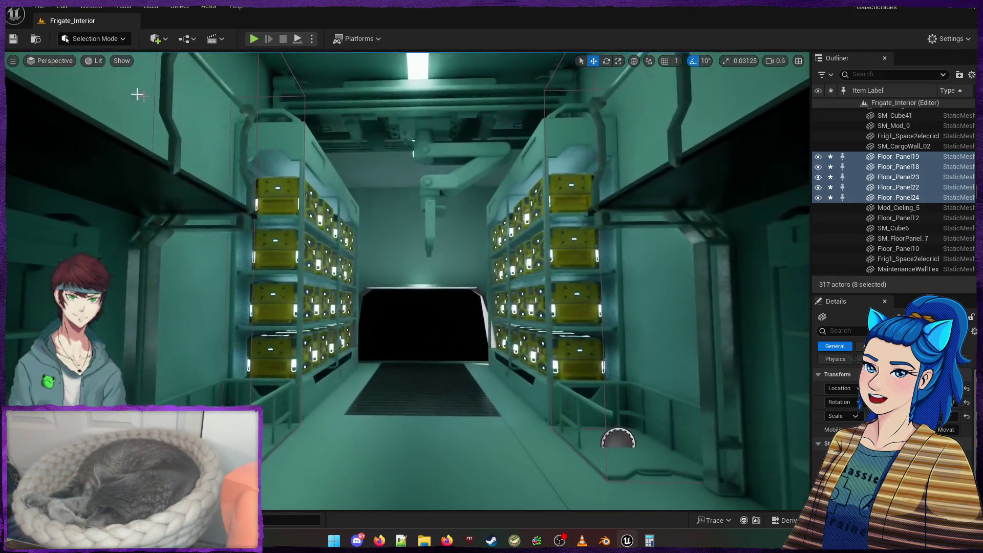
pyautogui.hotkey('alt', 'p')
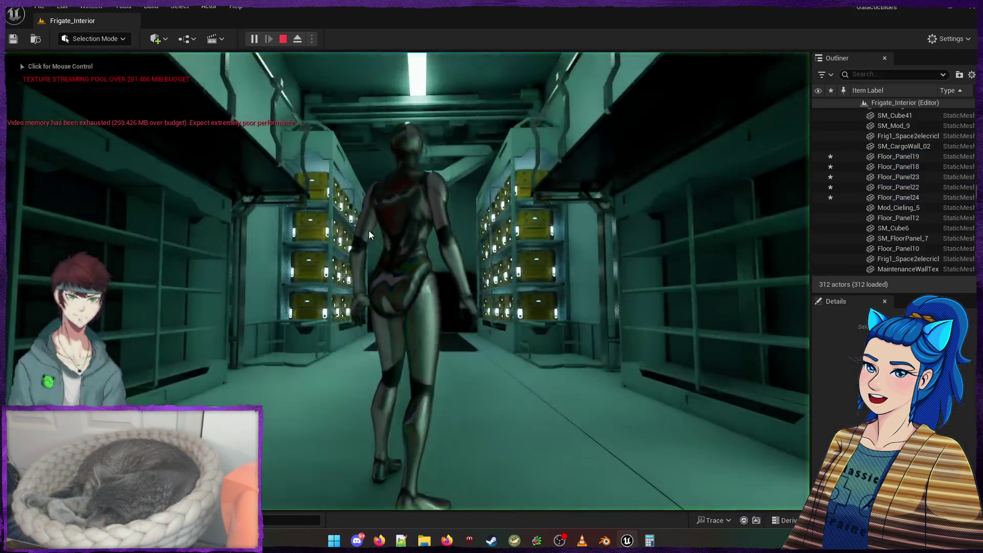
# Walk the character through the doorway into the mess room and galley, turn around, then end the play-test
pyautogui.click(400, 298)
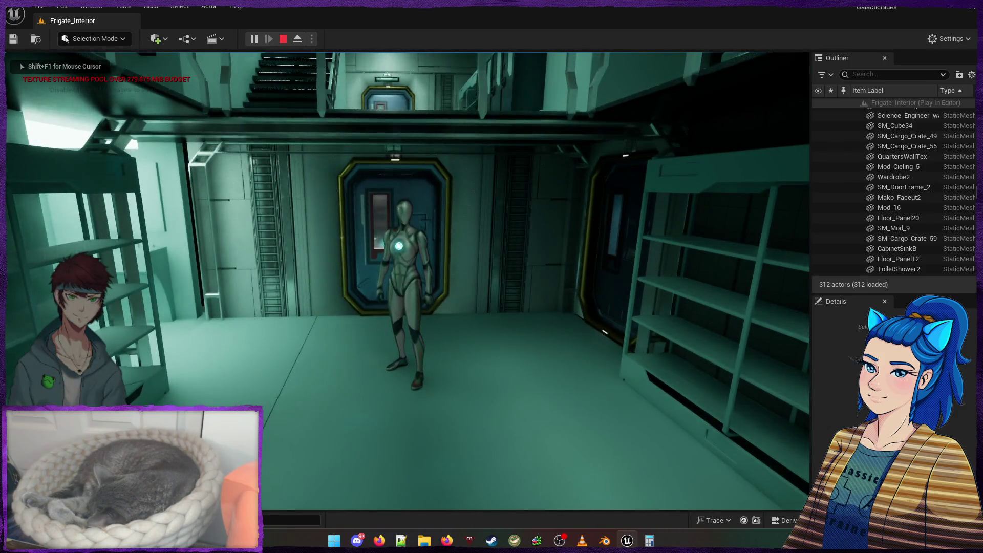
pyautogui.press('w')
pyautogui.press('w')
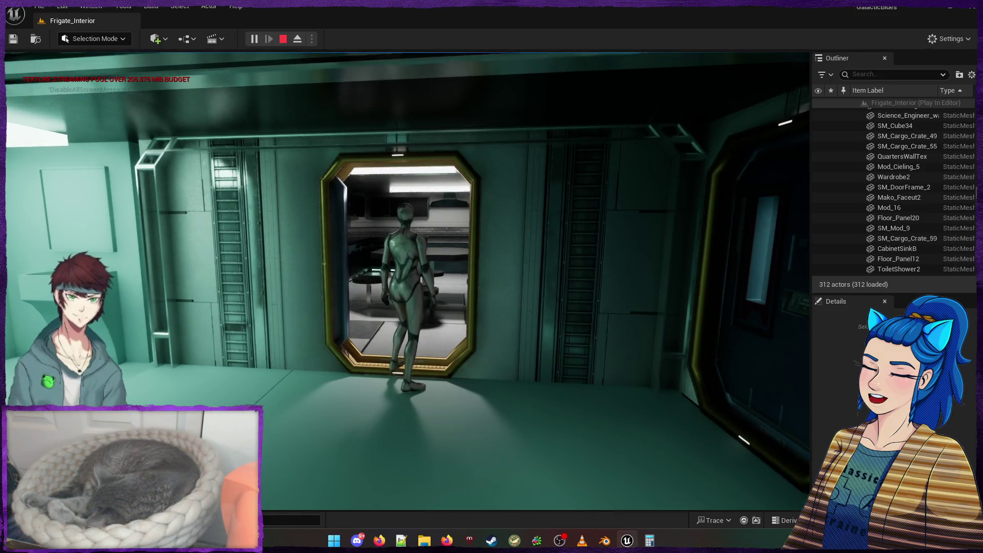
pyautogui.press('w')
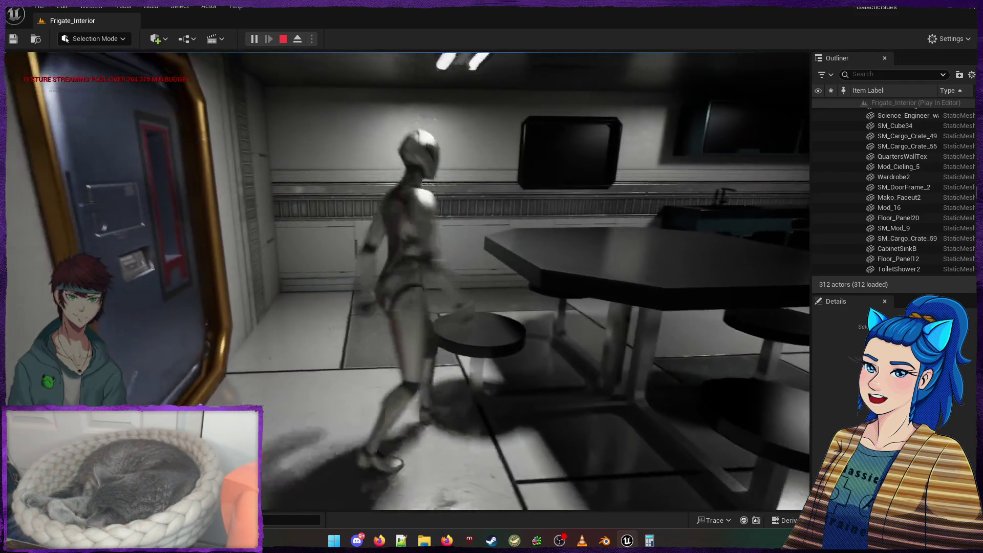
pyautogui.press('w')
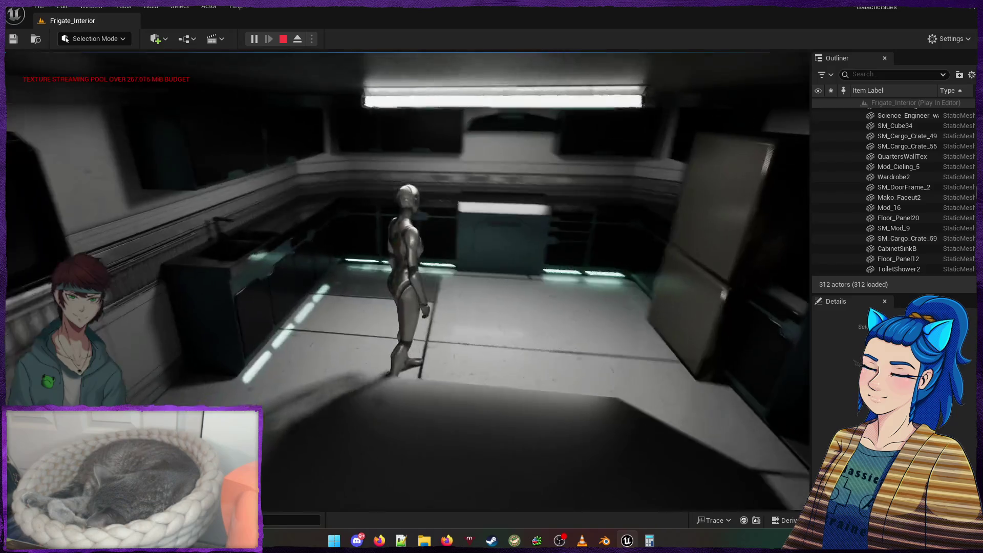
pyautogui.press('w')
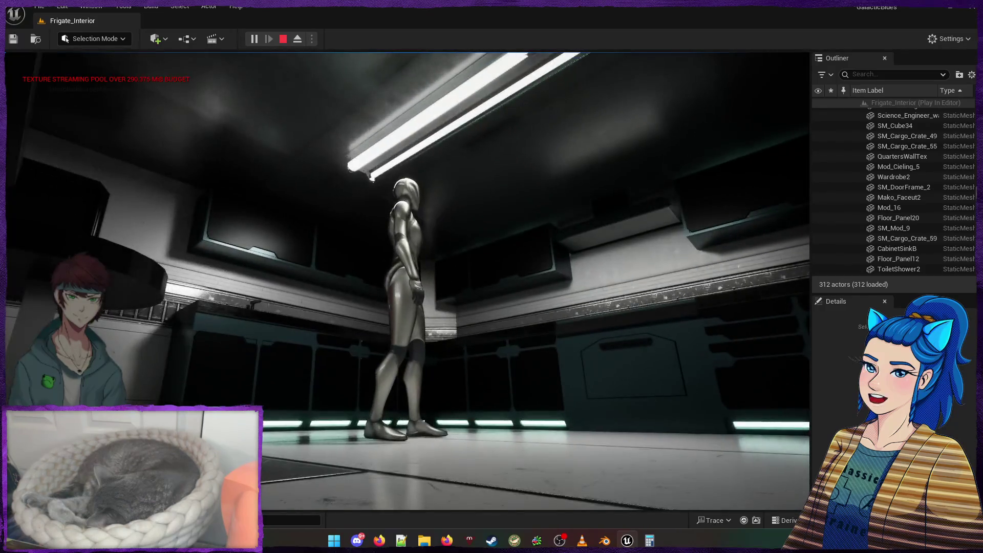
pyautogui.press('s')
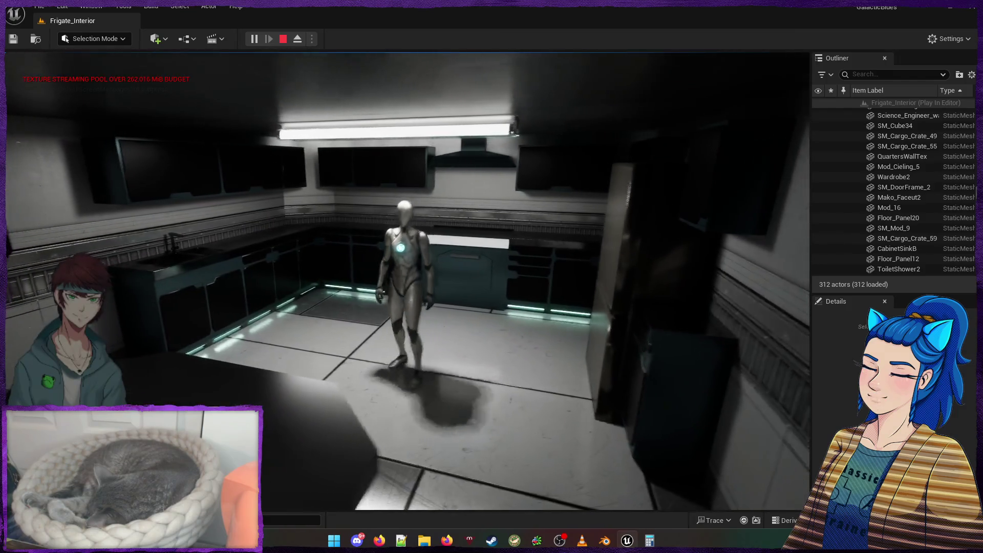
pyautogui.press('Escape')
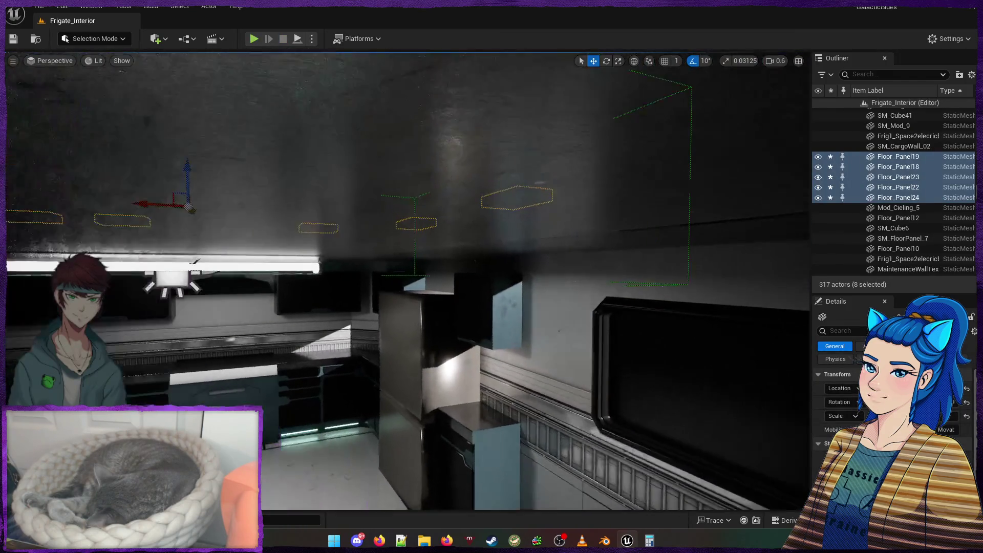
# Delete the selected grouped floor panels, confirming each prompt from Floor_Panel20 through Floor_Panel24
pyautogui.press('Delete')
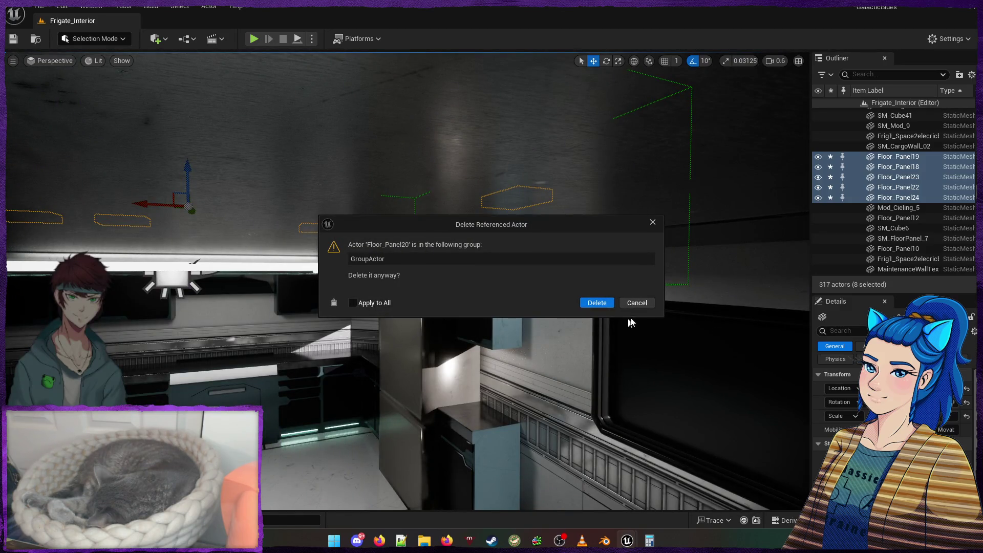
pyautogui.click(599, 303)
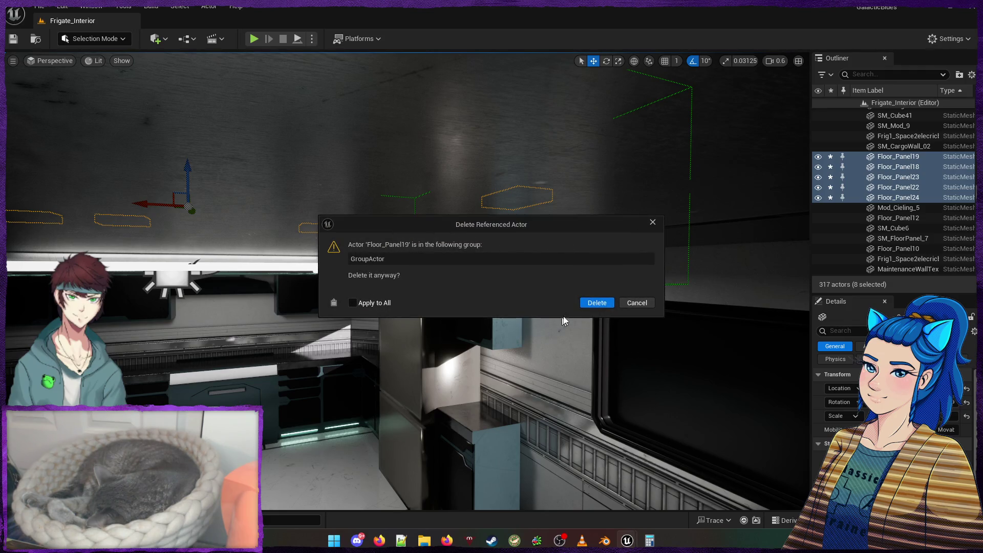
pyautogui.click(596, 303)
pyautogui.click(605, 304)
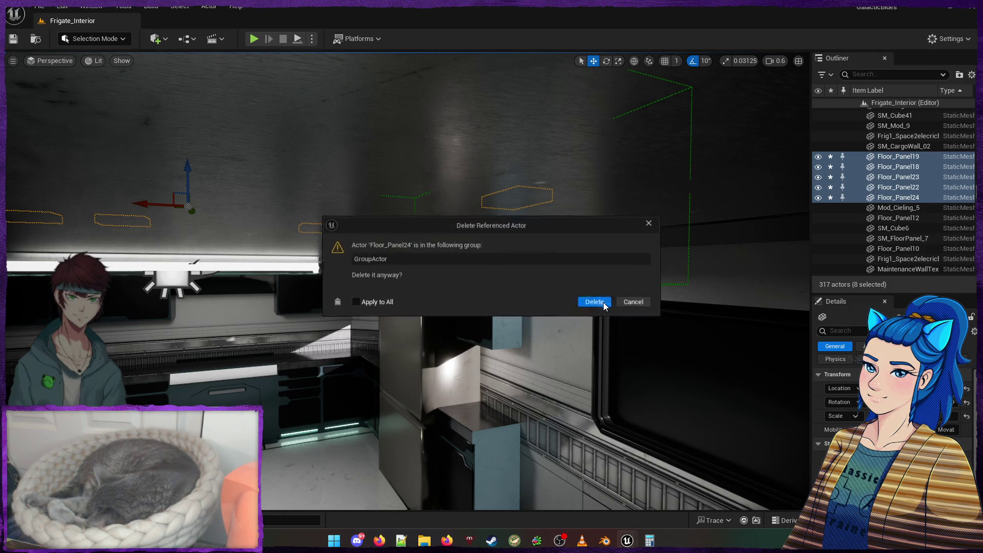
pyautogui.click(594, 302)
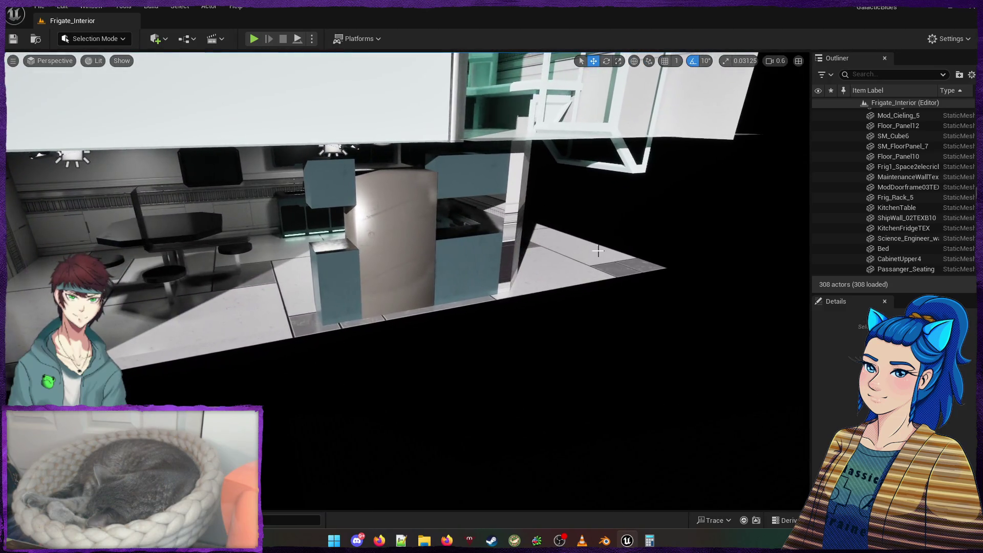
# Select and frame 10ftFloorTile and 10ftFloorTile2, trial-shrink them along one axis, then undo it
pyautogui.click(590, 253)
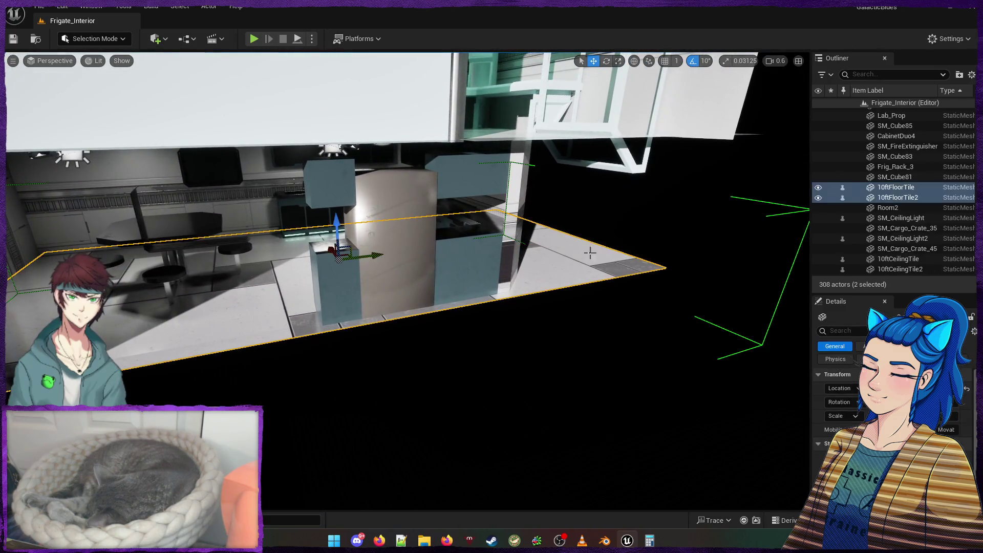
pyautogui.press('f')
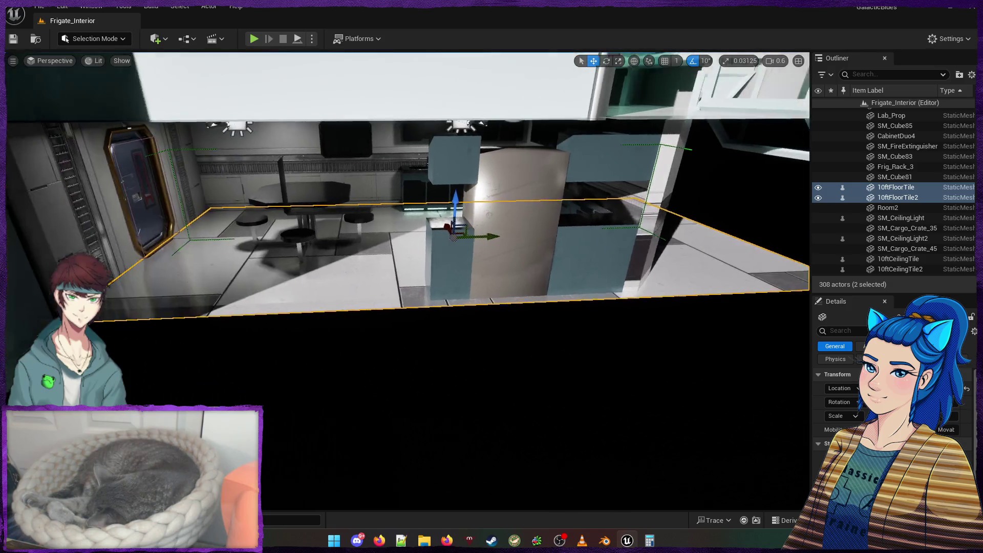
pyautogui.moveTo(487, 234); pyautogui.dragTo(459, 237)
pyautogui.hotkey('ctrl', 'z')
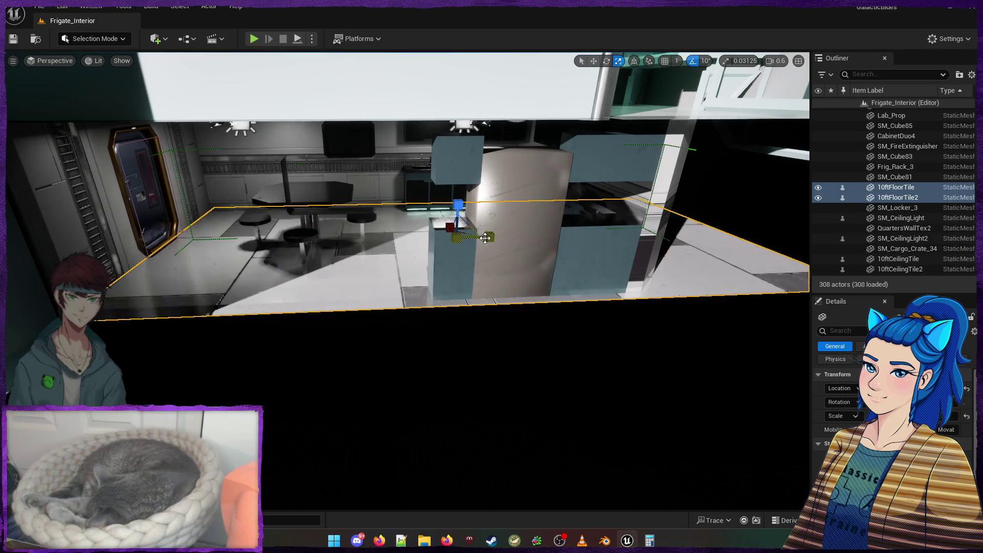
# Move the view past the tiles, clear the selection and bring up the File menu
pyautogui.moveTo(585, 259)
pyautogui.mouseDown()
pyautogui.moveTo(604, 245)
pyautogui.moveTo(542, 244)
pyautogui.mouseUp()
pyautogui.press('Escape')
pyautogui.click(46, 9)
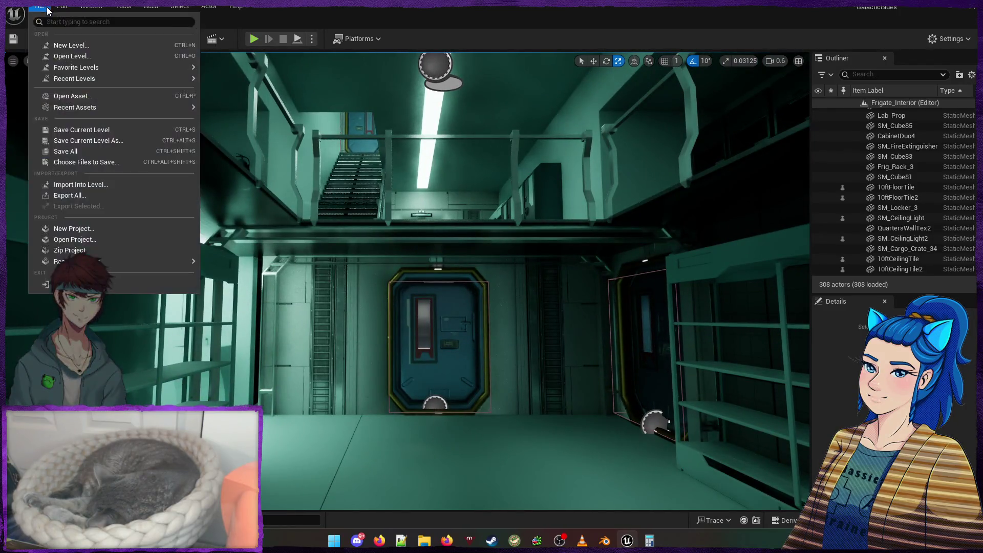
# Save all modified levels and assets with File > Save All
pyautogui.click(95, 148)
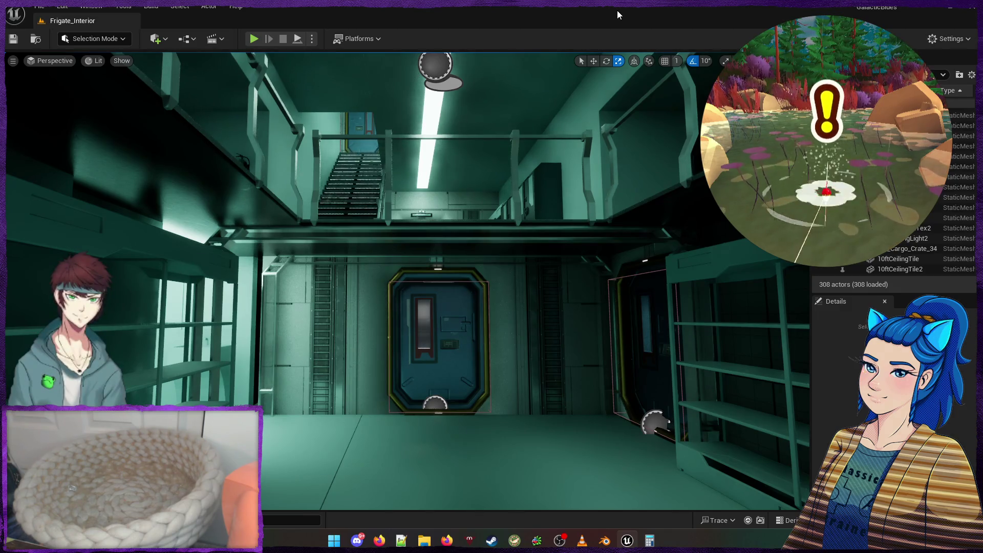
pyautogui.moveTo(529, 281)
pyautogui.mouseDown()
pyautogui.moveTo(525, 210)
pyautogui.moveTo(374, 218)
pyautogui.moveTo(536, 281)
pyautogui.moveTo(562, 246)
pyautogui.moveTo(552, 225)
pyautogui.moveTo(601, 329)
pyautogui.mouseUp()
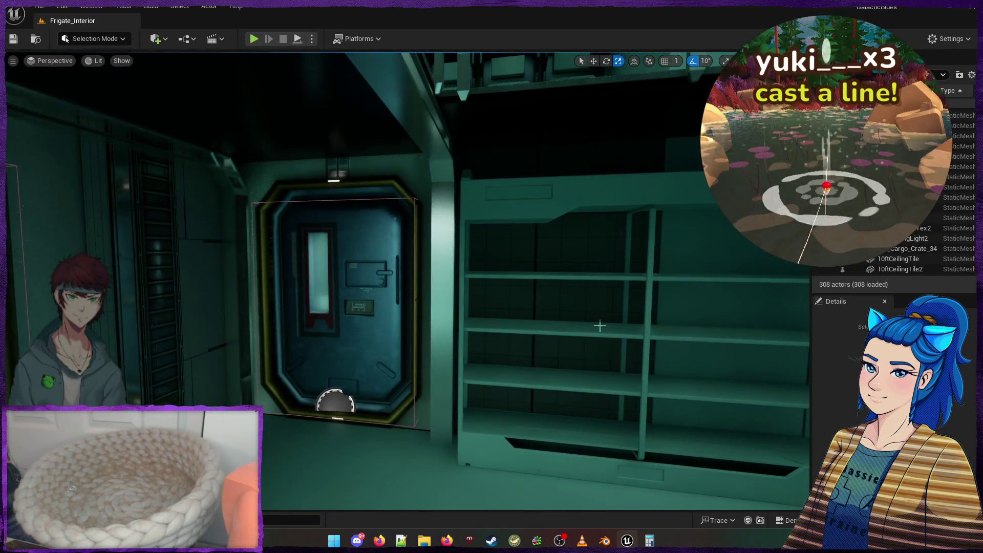